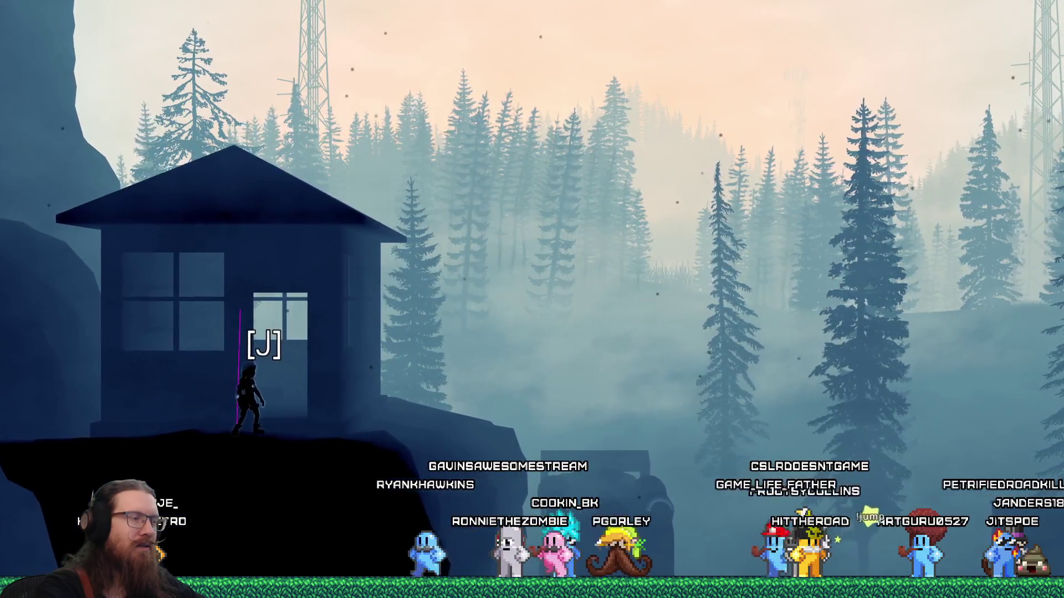
# Step: Try the door interaction with J, then open the in-game developer console
pyautogui.press('j')
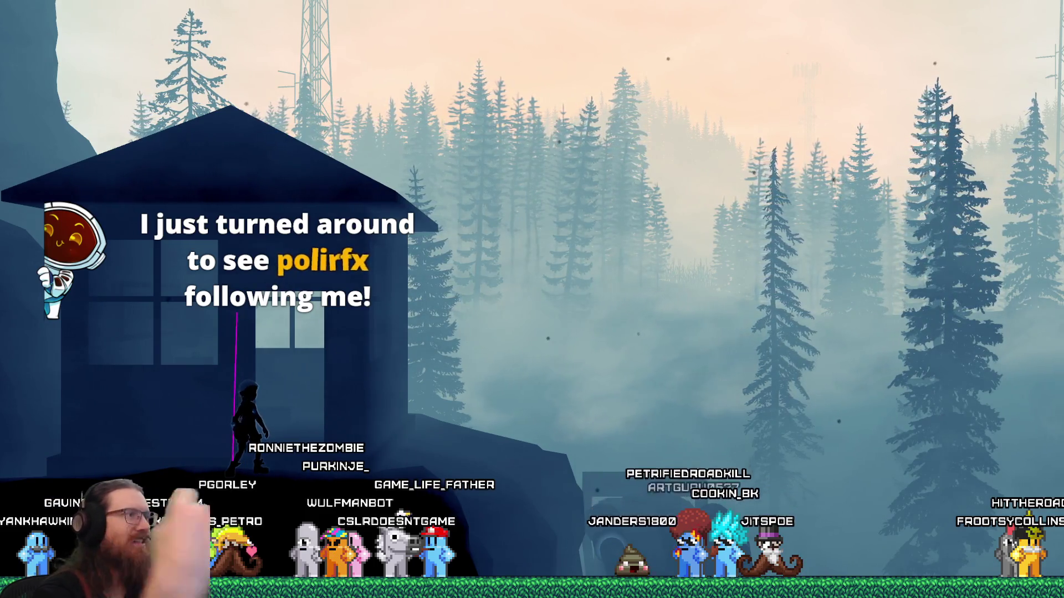
pyautogui.press('`')
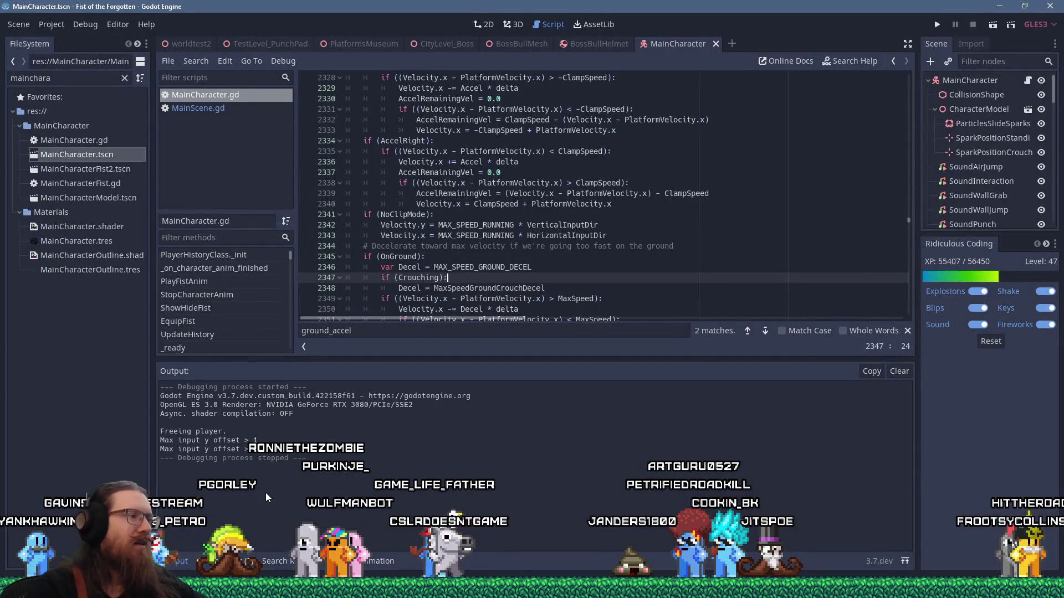
# Step: In a new Firefox tab, search 'slow to stop animation' and filter to video results
pyautogui.moveTo(551, 510)
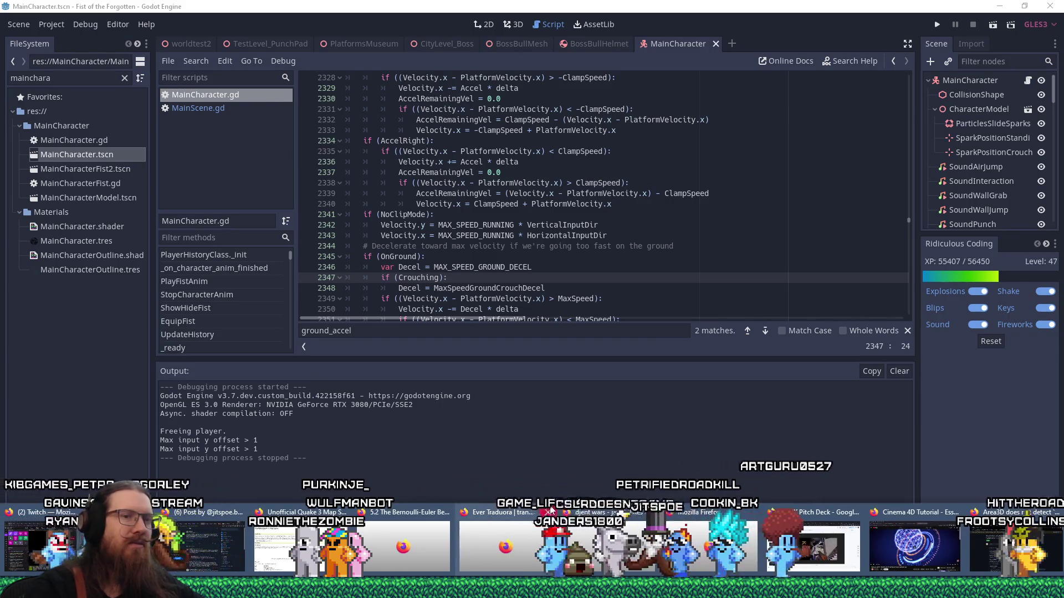
pyautogui.click(1029, 530)
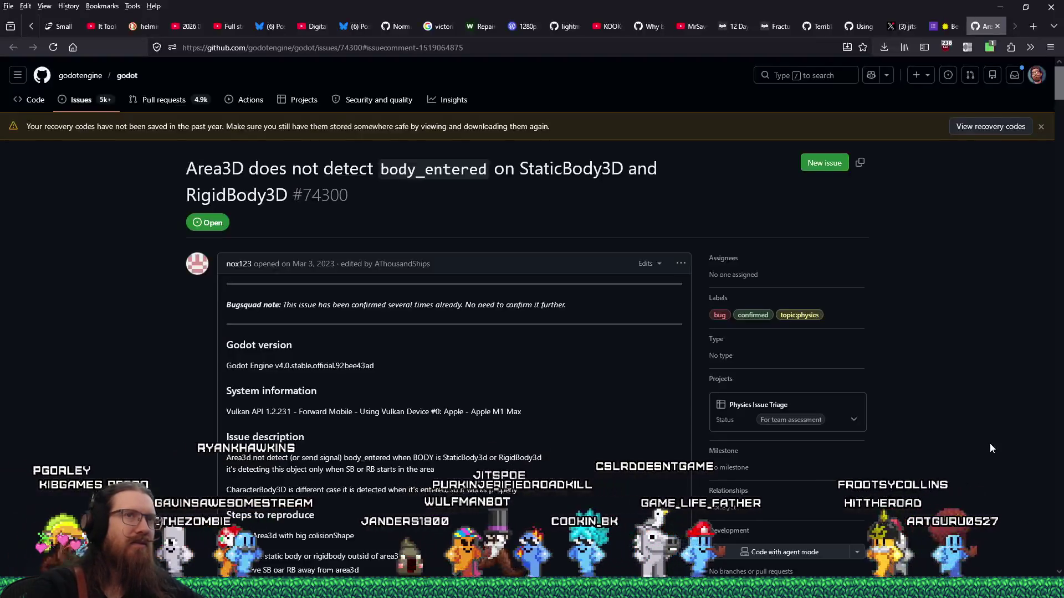
pyautogui.hotkey('ctrl', 't')
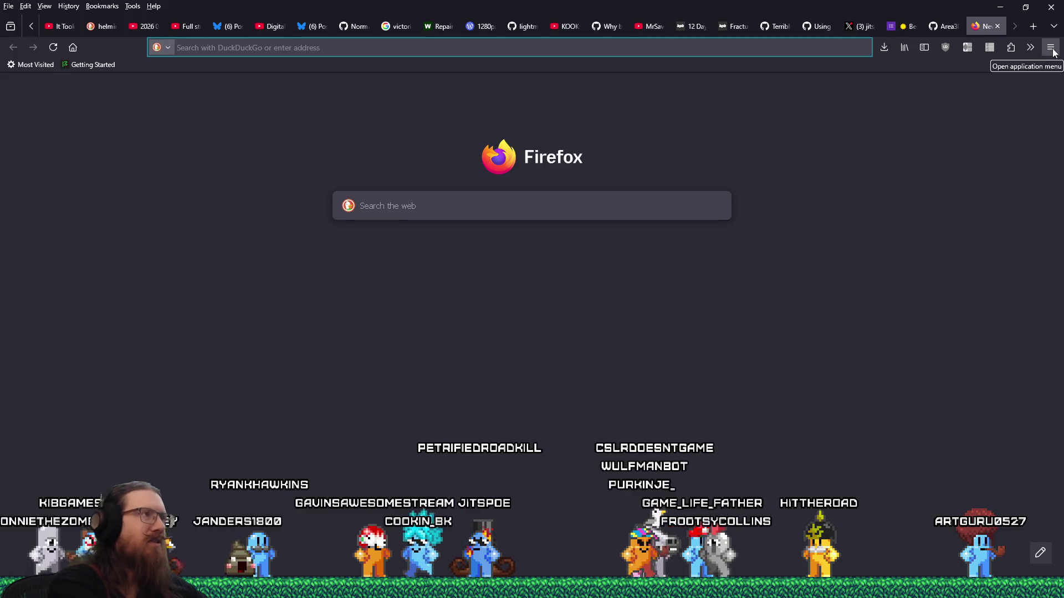
pyautogui.write('slow to stop')
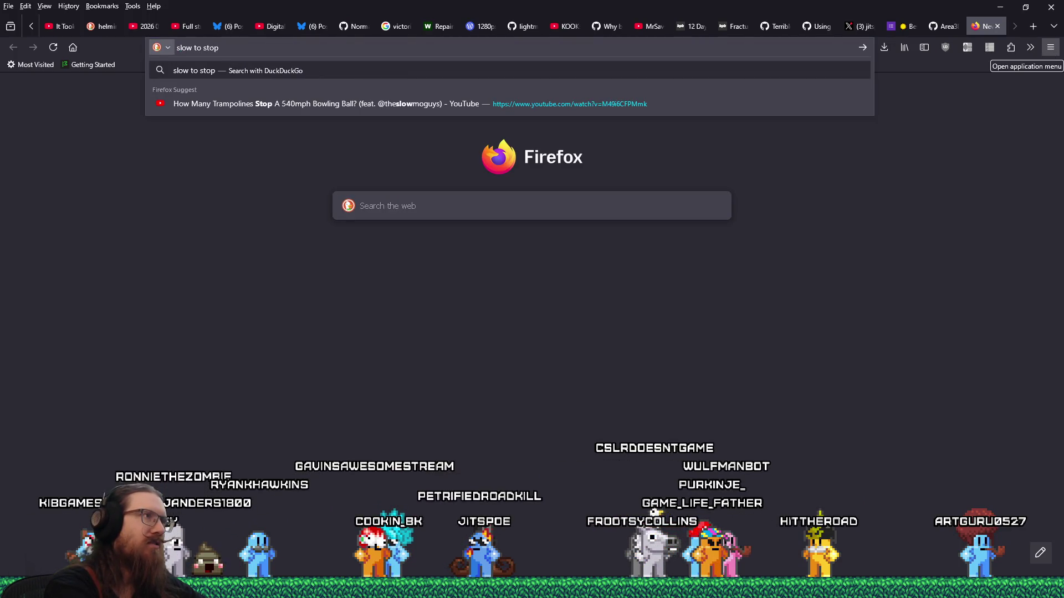
pyautogui.write('ion')
pyautogui.press('Return')
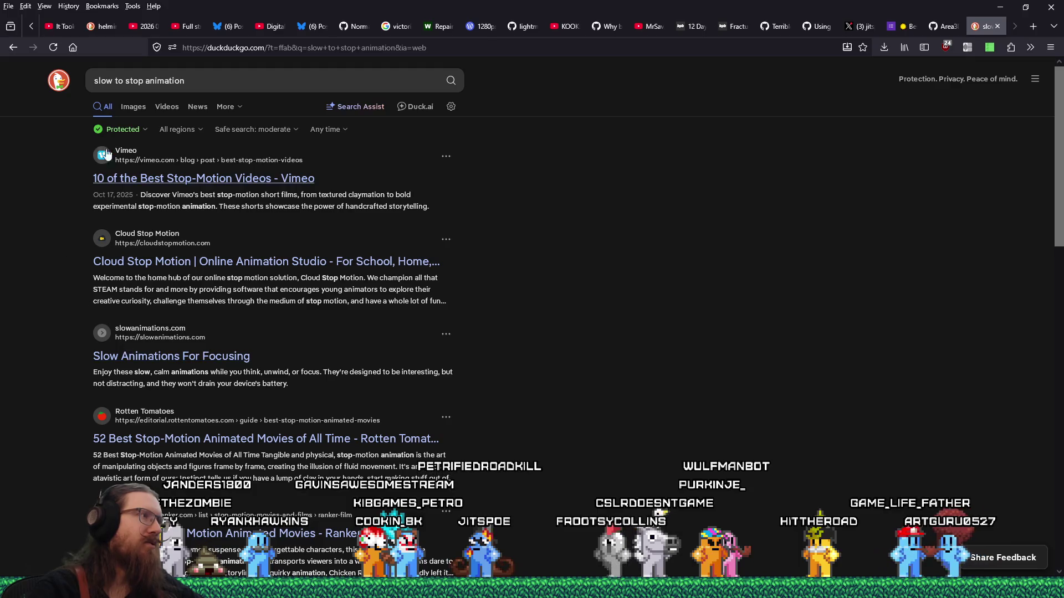
pyautogui.click(167, 110)
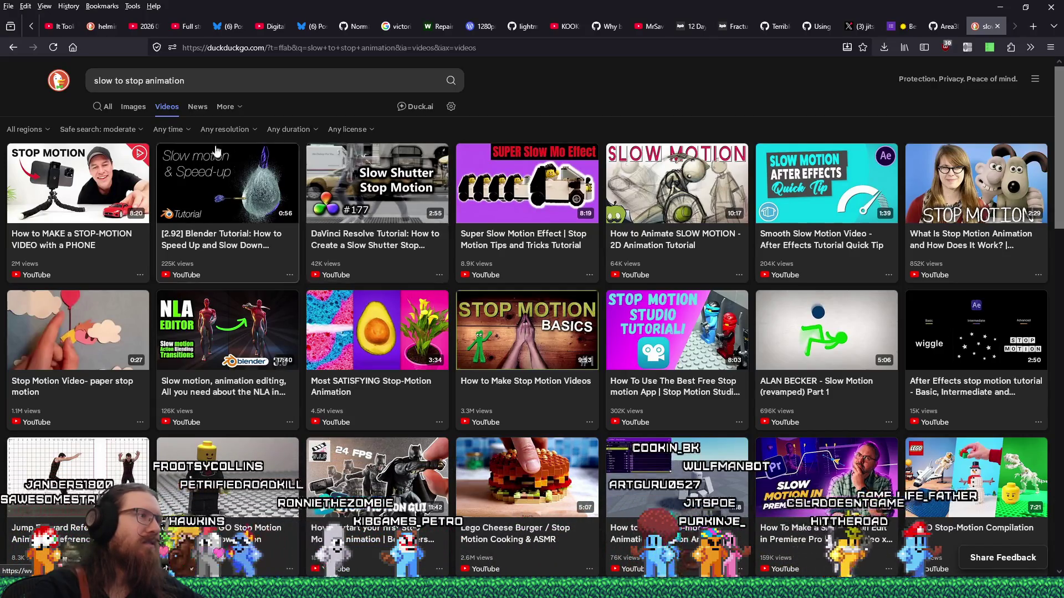
# Step: Wrap the query in quotes to search the exact phrase "slow to stop" animation
pyautogui.click(144, 80)
pyautogui.write('"')
pyautogui.press('Home')
pyautogui.write('"')
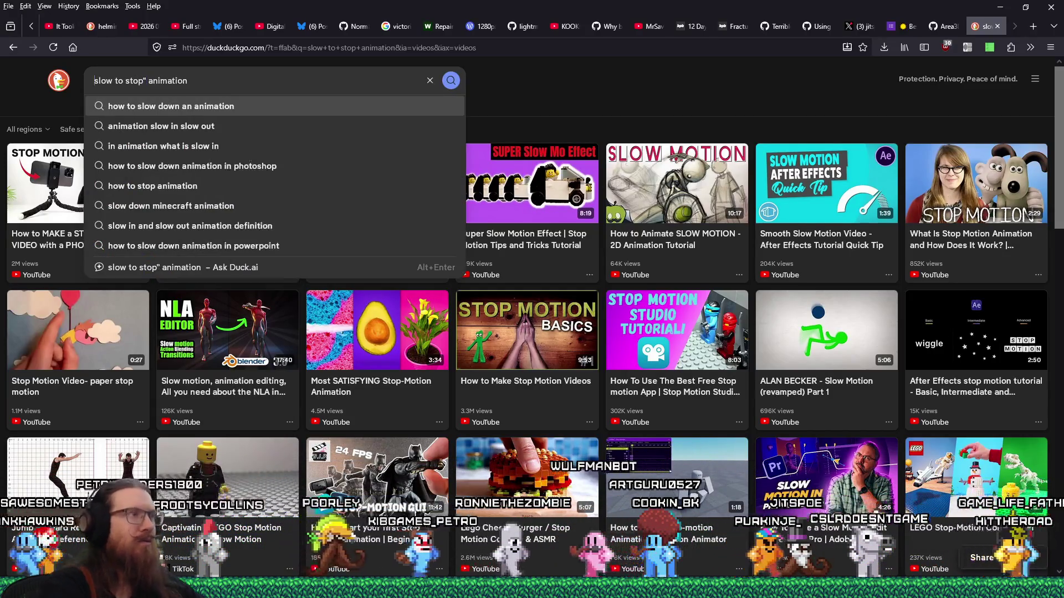
pyautogui.press('Return')
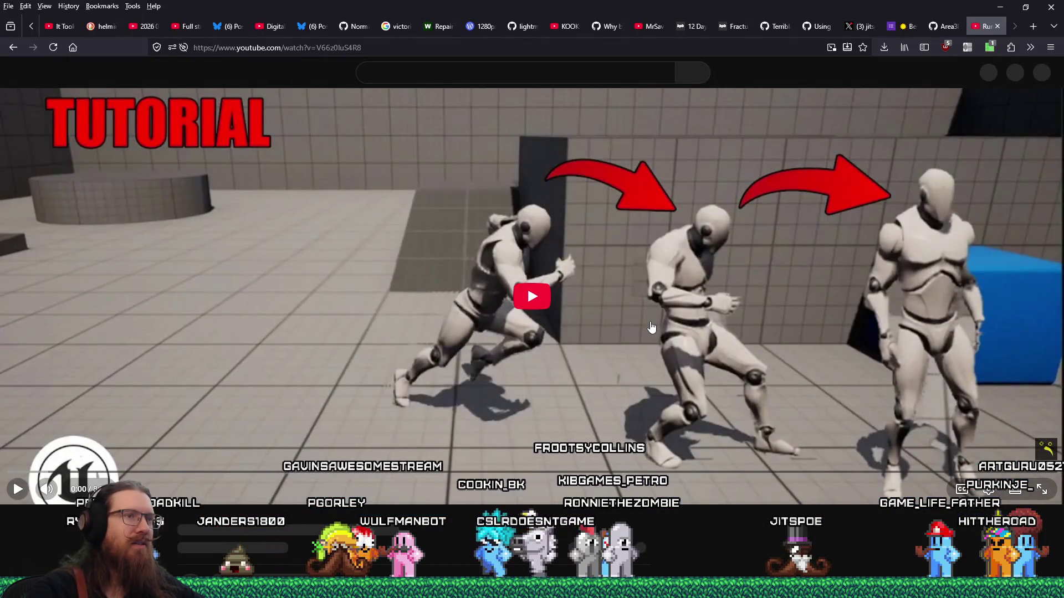
# Step: Play the run-to-stop tutorial, seeking to its animation graph and blend space sections, then return to Godot
pyautogui.click(523, 289)
pyautogui.click(75, 482)
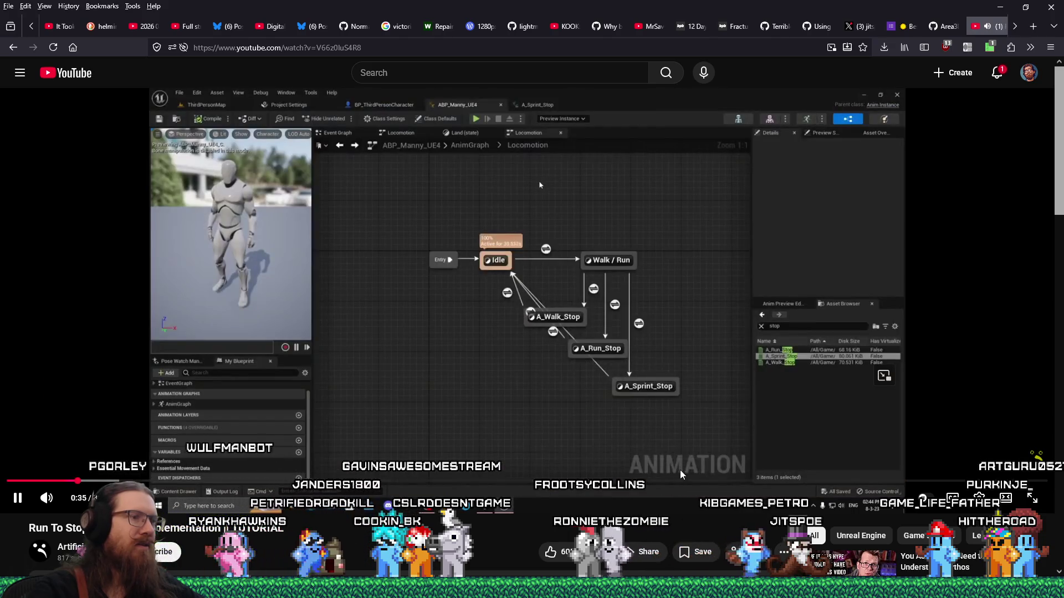
pyautogui.moveTo(681, 476)
pyautogui.mouseDown()
pyautogui.moveTo(1012, 485)
pyautogui.moveTo(462, 486)
pyautogui.mouseUp()
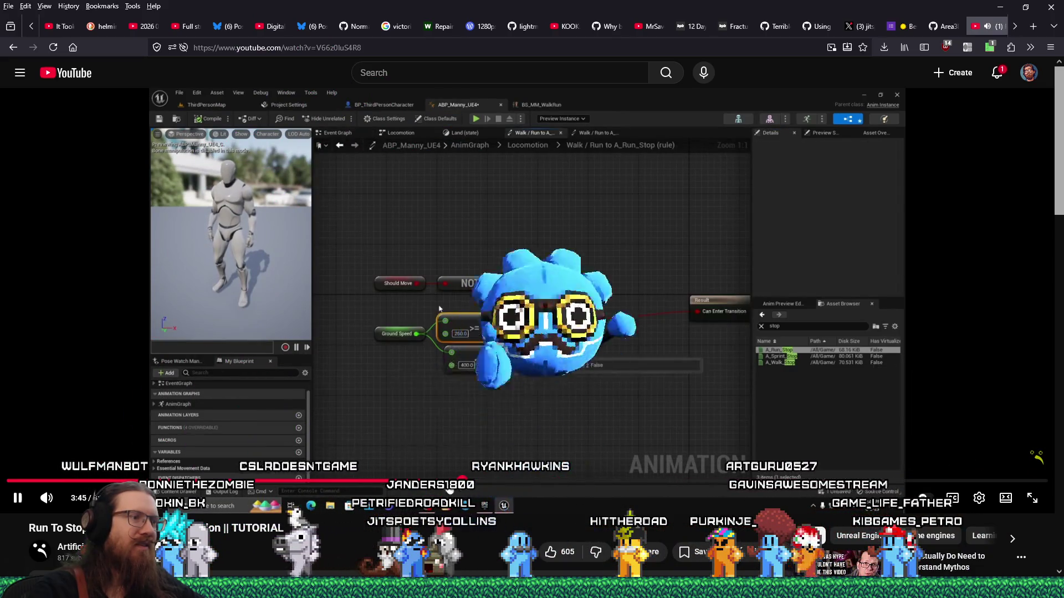
pyautogui.click(374, 485)
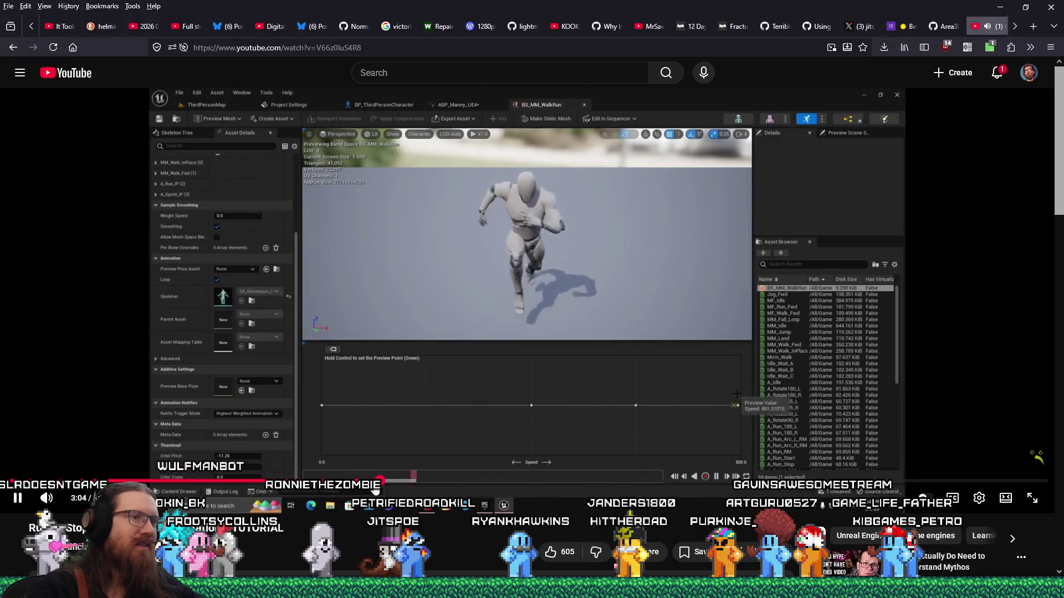
pyautogui.moveTo(375, 490); pyautogui.dragTo(410, 487)
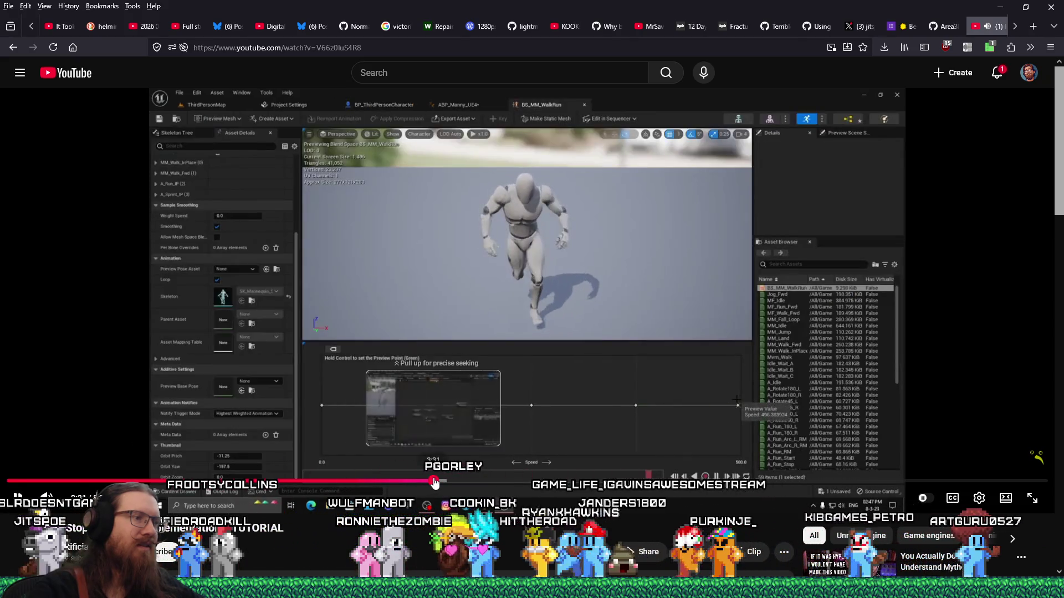
pyautogui.click(433, 481)
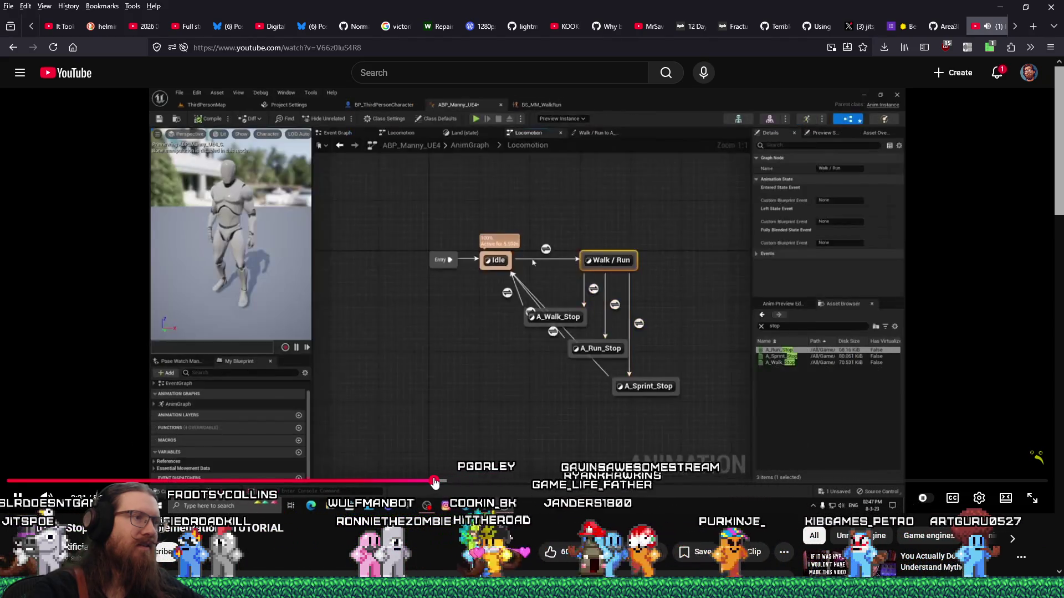
pyautogui.moveTo(434, 481); pyautogui.dragTo(459, 483)
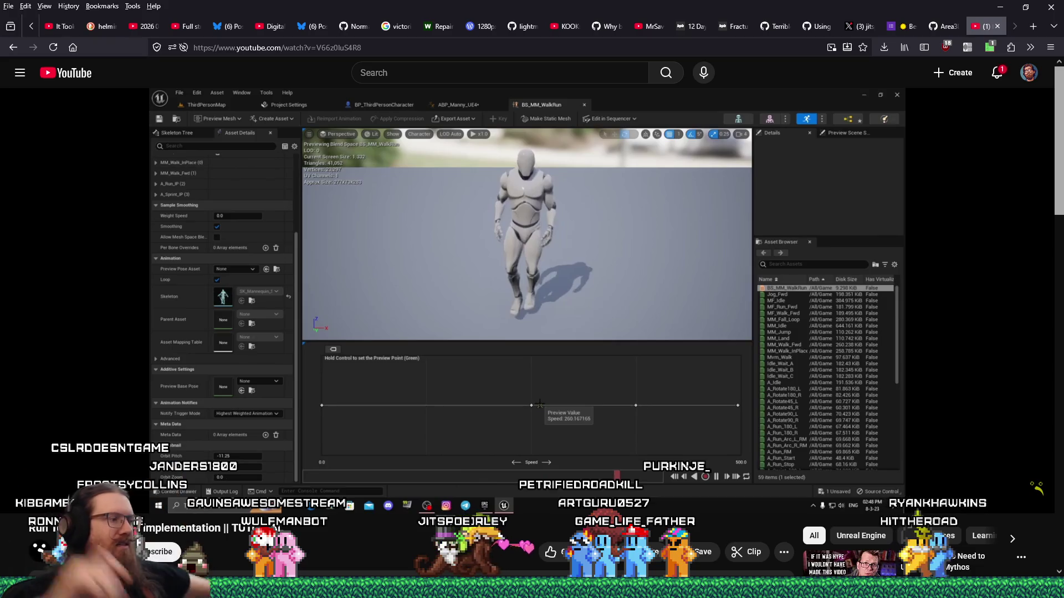
pyautogui.hotkey('alt', 'Tab')
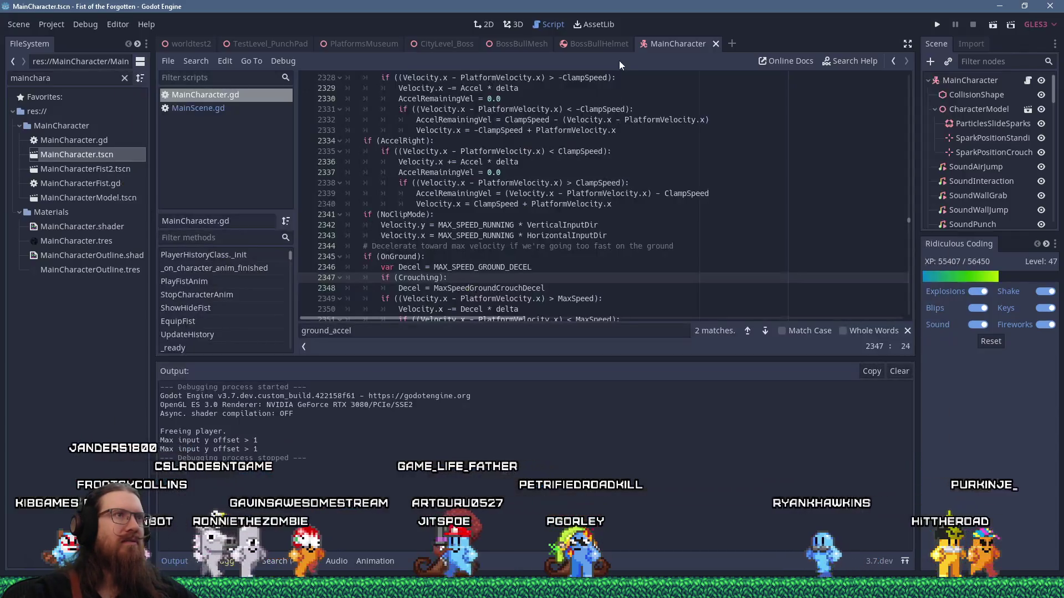
# Step: Launch the game, jump and run through the forest level ledges, then quit from the pause menu
pyautogui.click(939, 23)
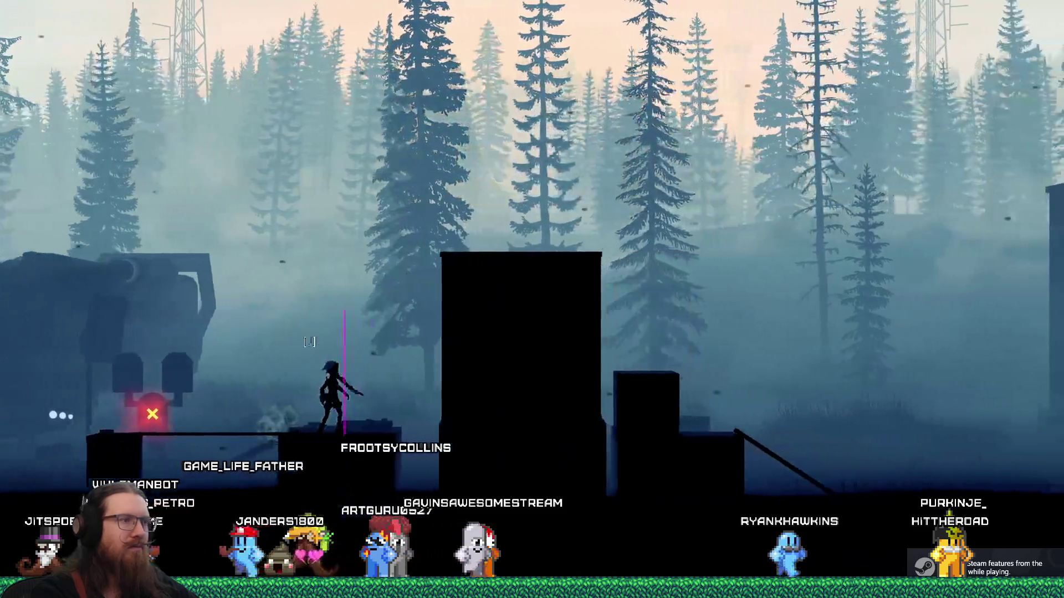
pyautogui.press('space')
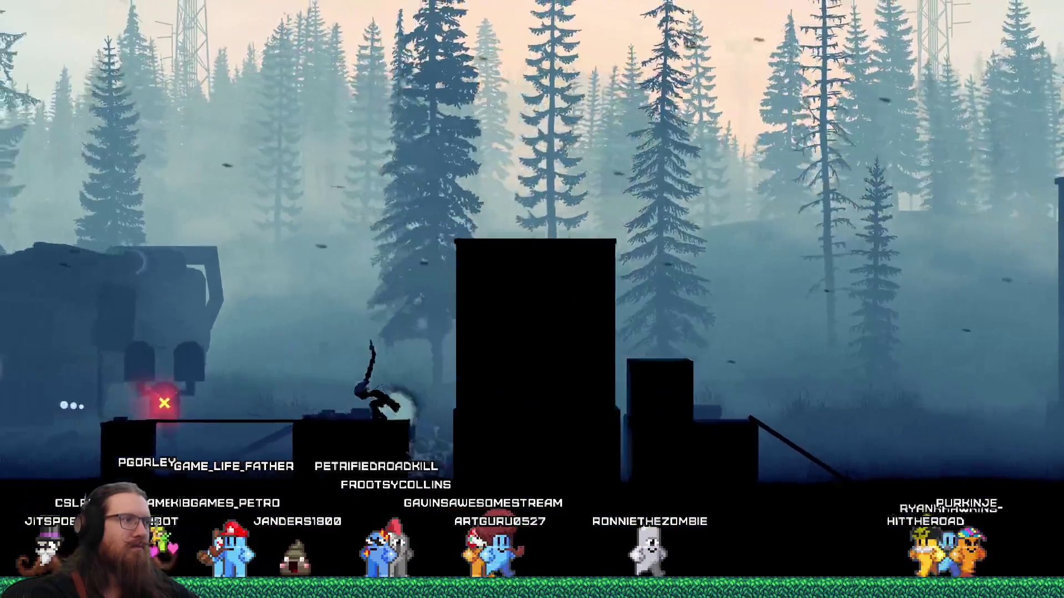
pyautogui.press('space')
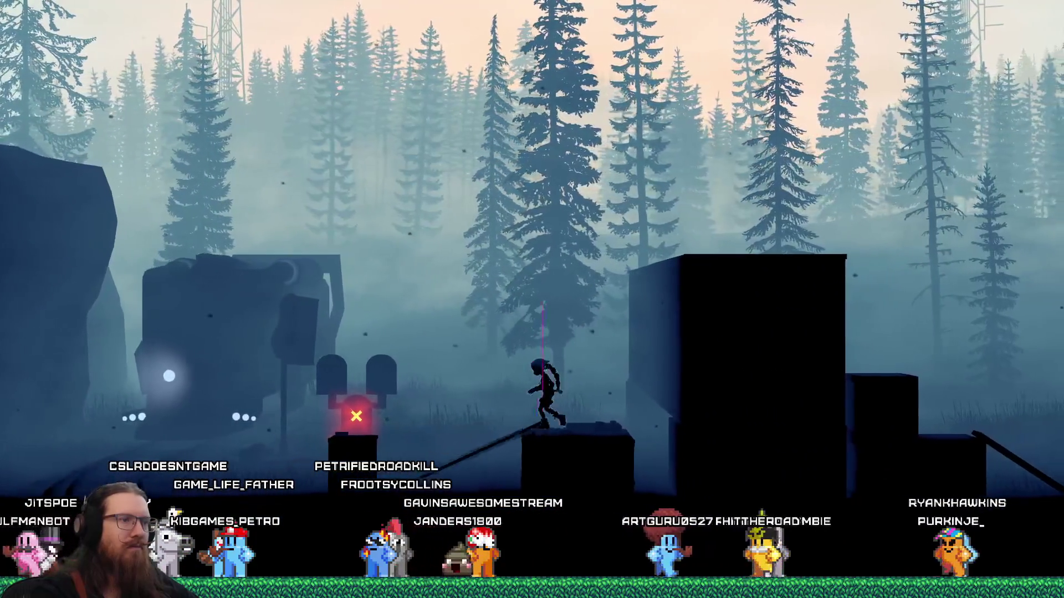
pyautogui.press('space')
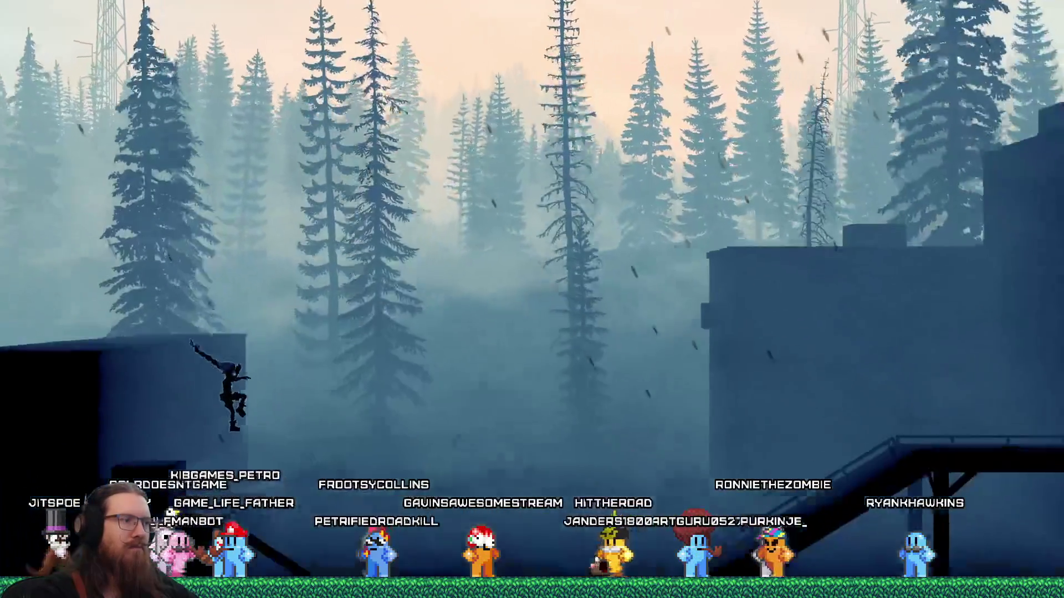
pyautogui.press('Right')
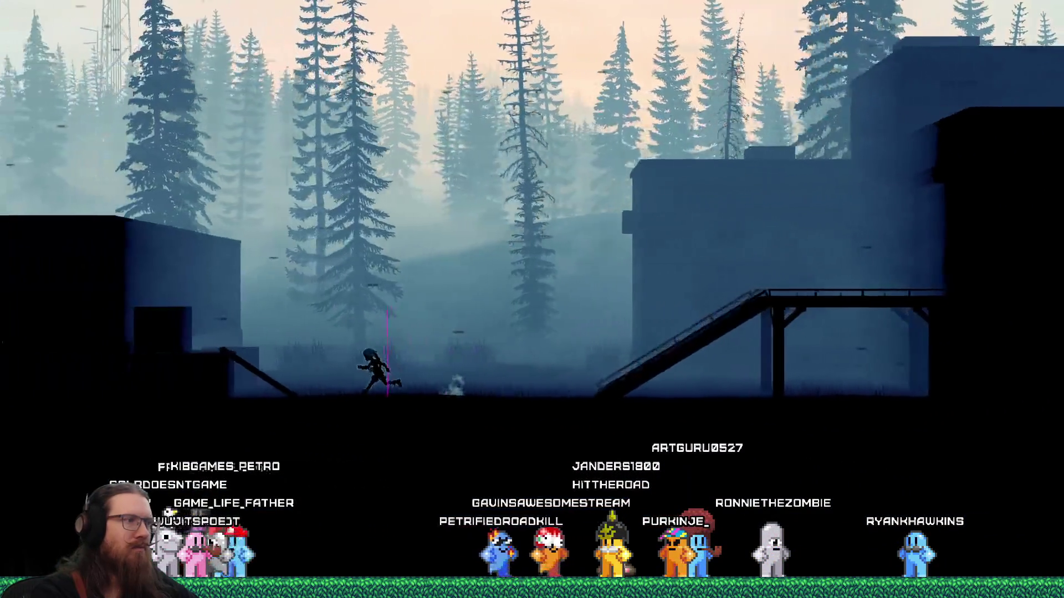
pyautogui.press('space')
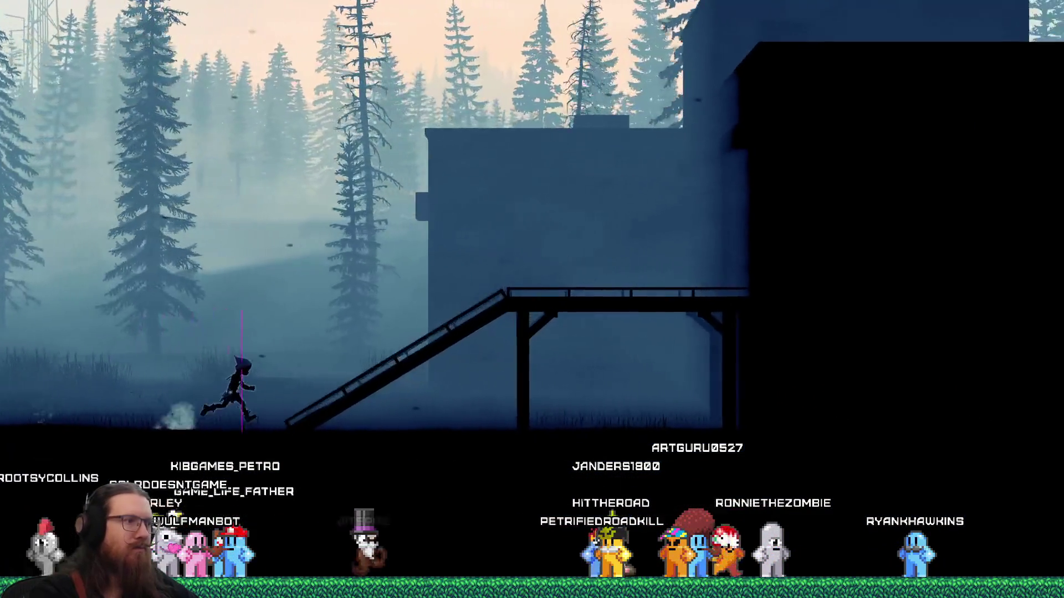
pyautogui.press('space')
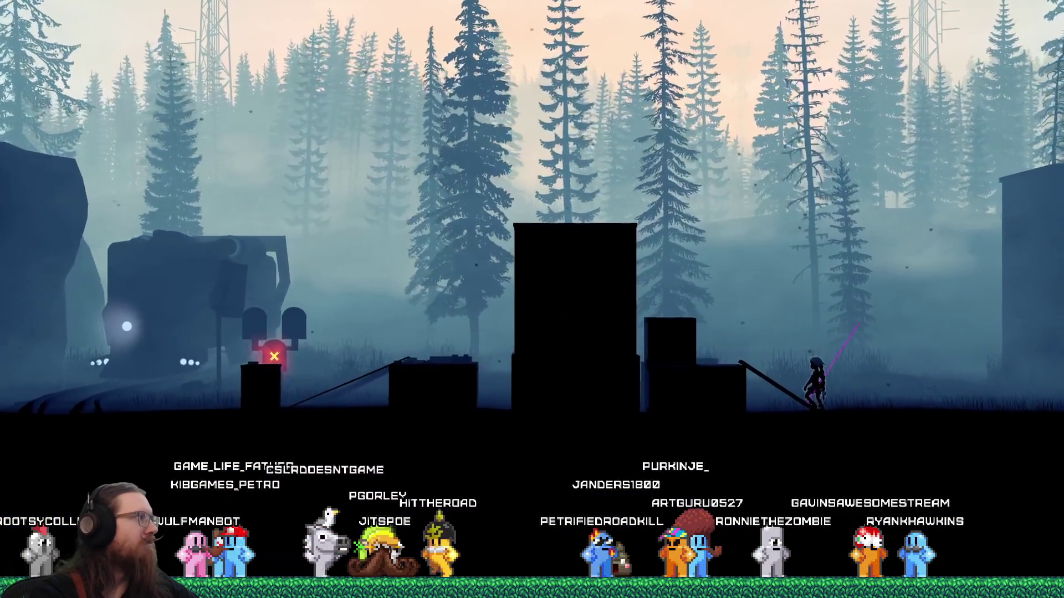
pyautogui.press('Escape')
pyautogui.click(533, 303)
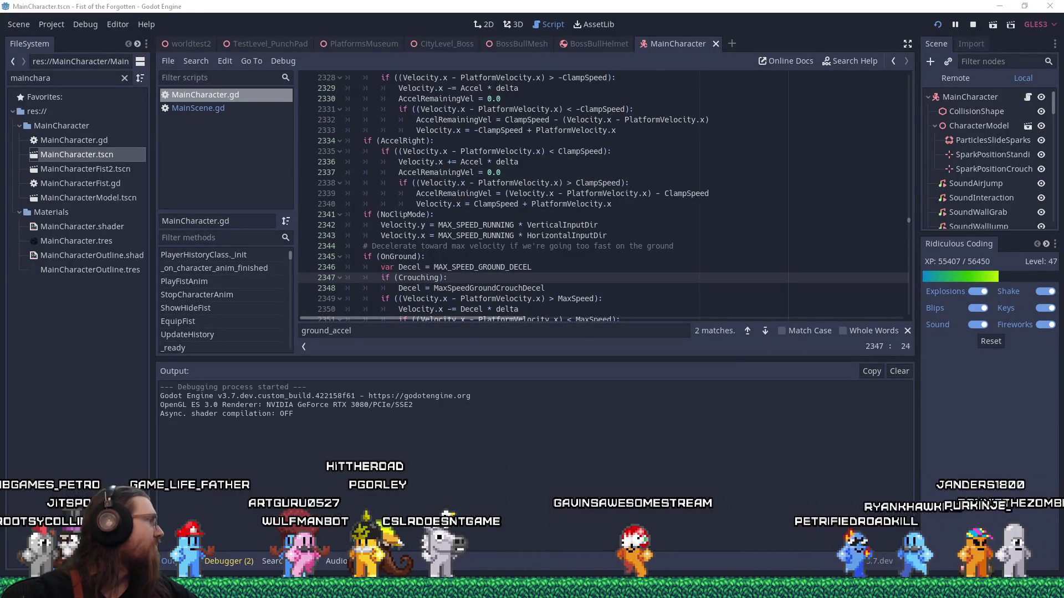
# Step: View the 'got face extrusion working' video full screen in Discord, then drag Discord off screen
pyautogui.hotkey('alt', 'Tab')
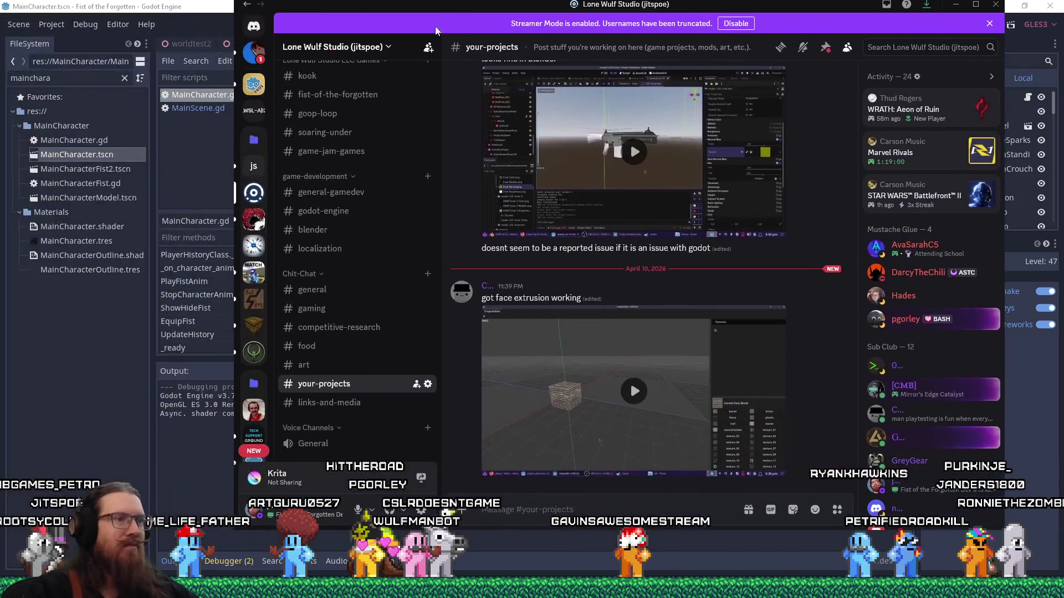
pyautogui.click(771, 468)
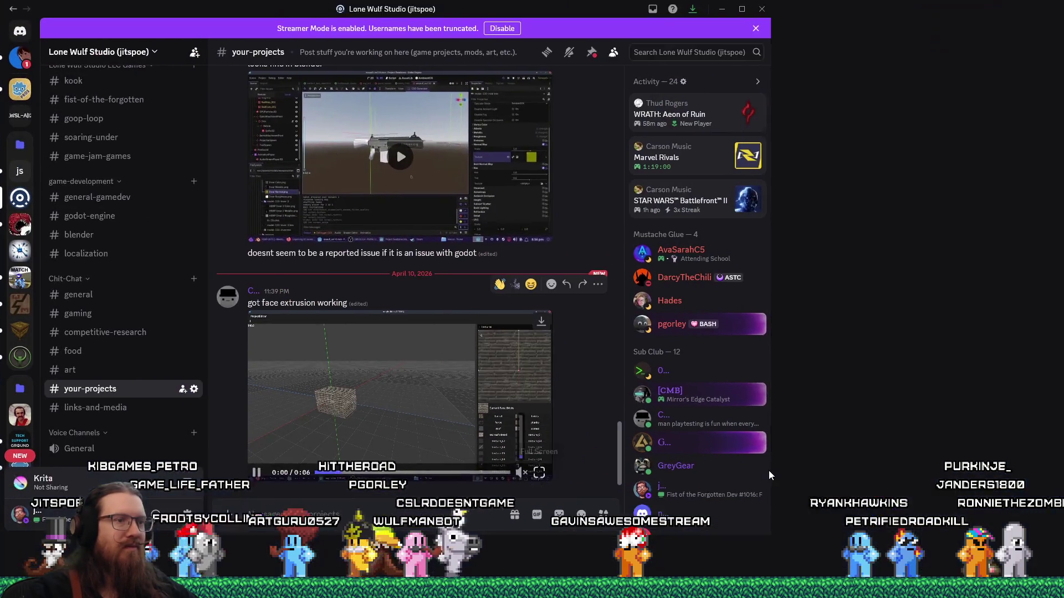
pyautogui.moveTo(494, 326)
pyautogui.mouseDown()
pyautogui.moveTo(426, 314)
pyautogui.moveTo(549, 391)
pyautogui.mouseUp()
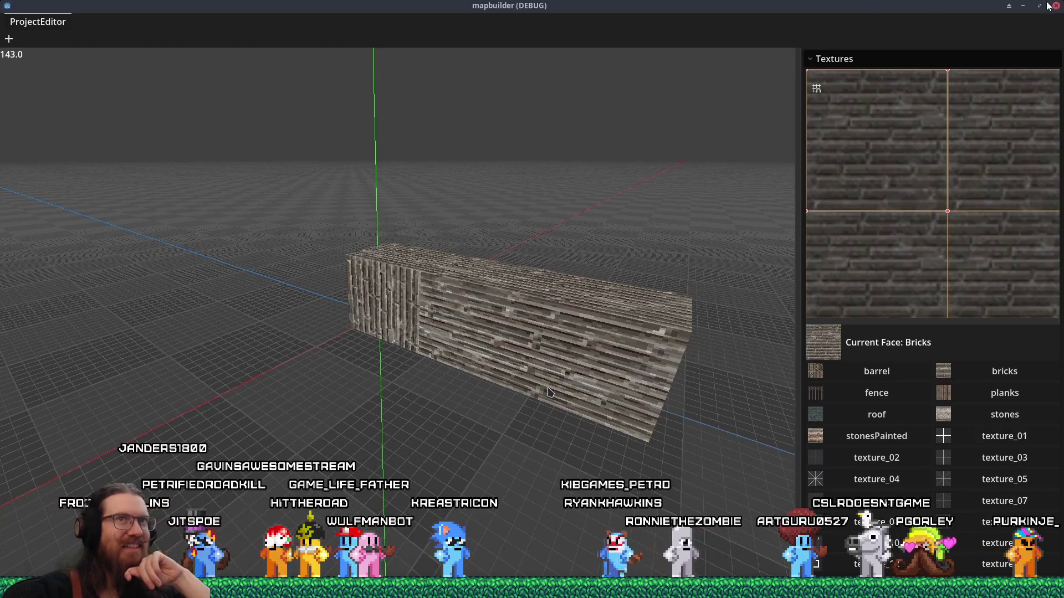
pyautogui.hotkey('alt', 'Tab')
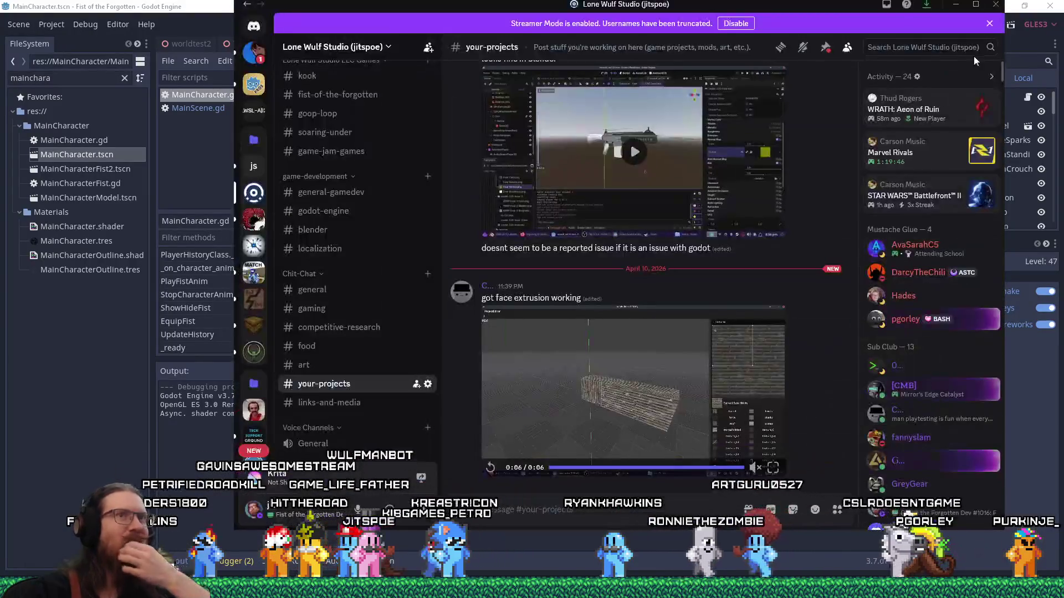
pyautogui.moveTo(846, 5)
pyautogui.mouseDown()
pyautogui.moveTo(801, 22)
pyautogui.moveTo(0, 33)
pyautogui.mouseUp()
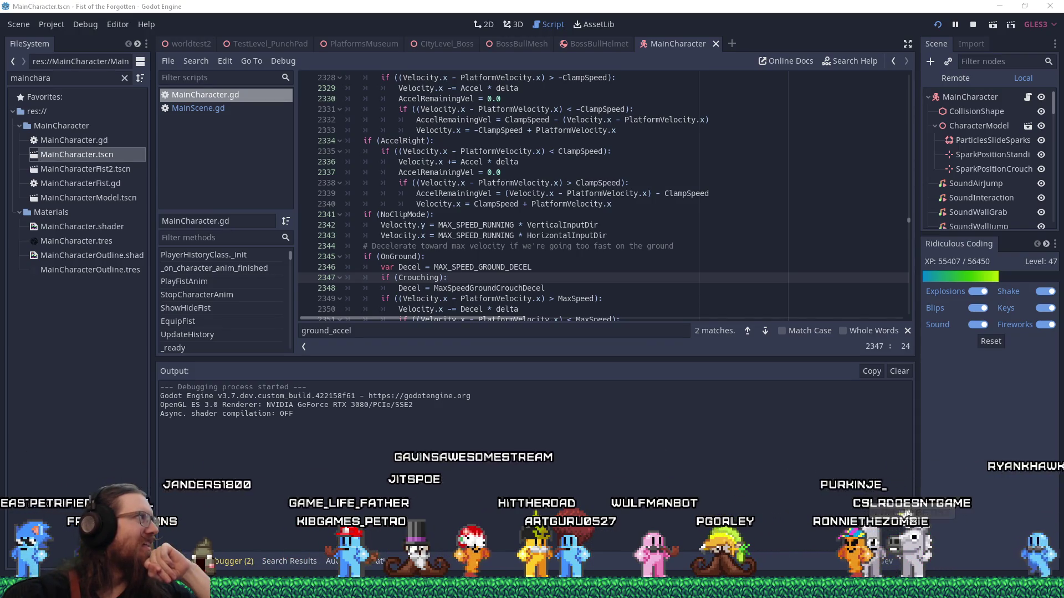
# Step: Go to line 2342 of the script, then bring the fotf_todo.txt Notepad window forward
pyautogui.click(560, 223)
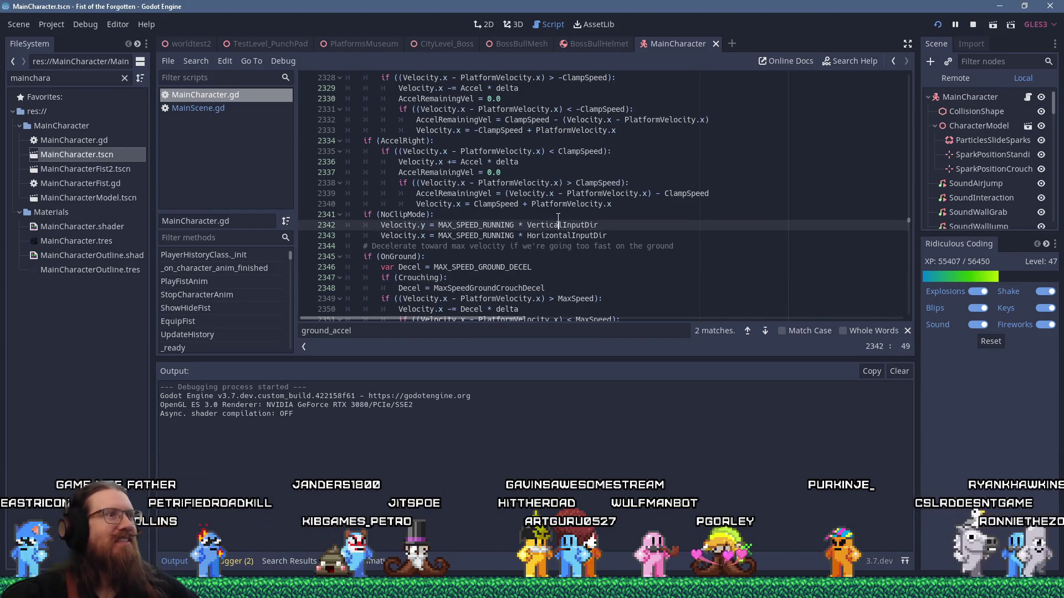
pyautogui.hotkey('alt', 'Tab')
pyautogui.click(502, 244)
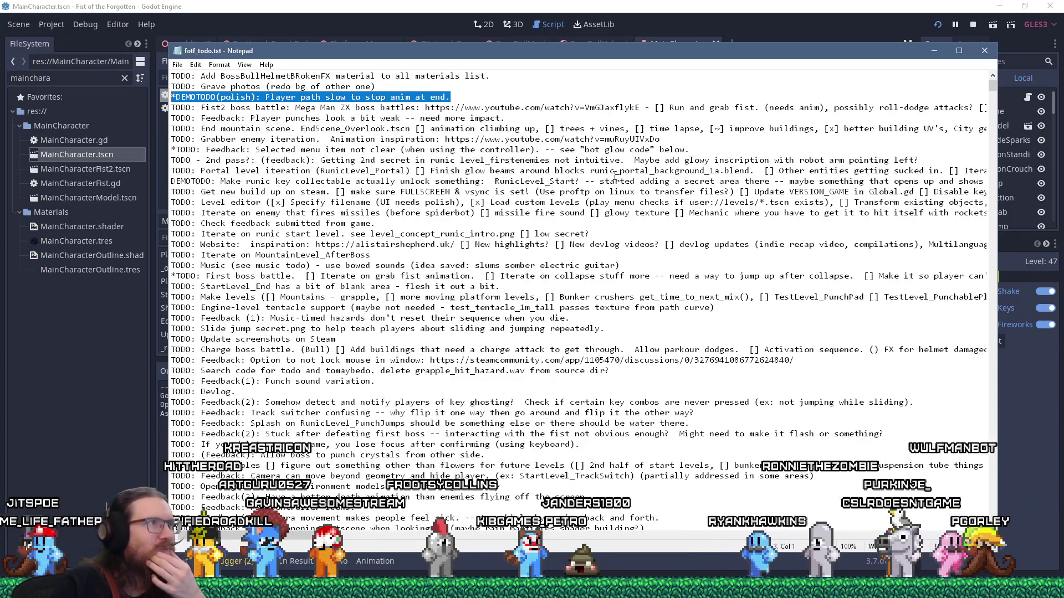
# Step: Select the 'Feedback: Selected menu item not clear' line in fotf_todo.txt, then return to Godot
pyautogui.click(481, 4)
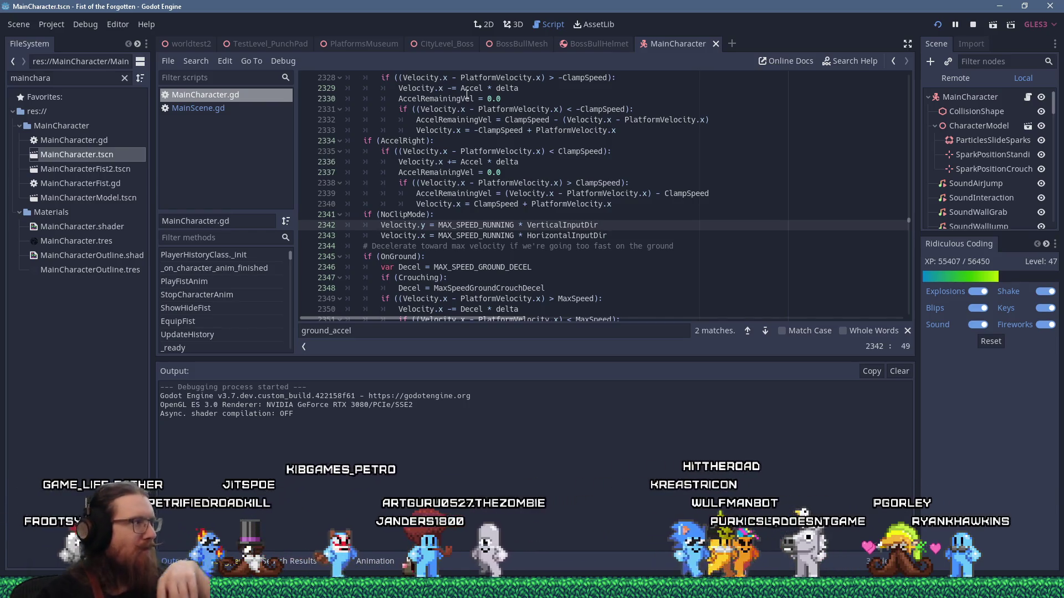
pyautogui.hotkey('alt', 'Tab')
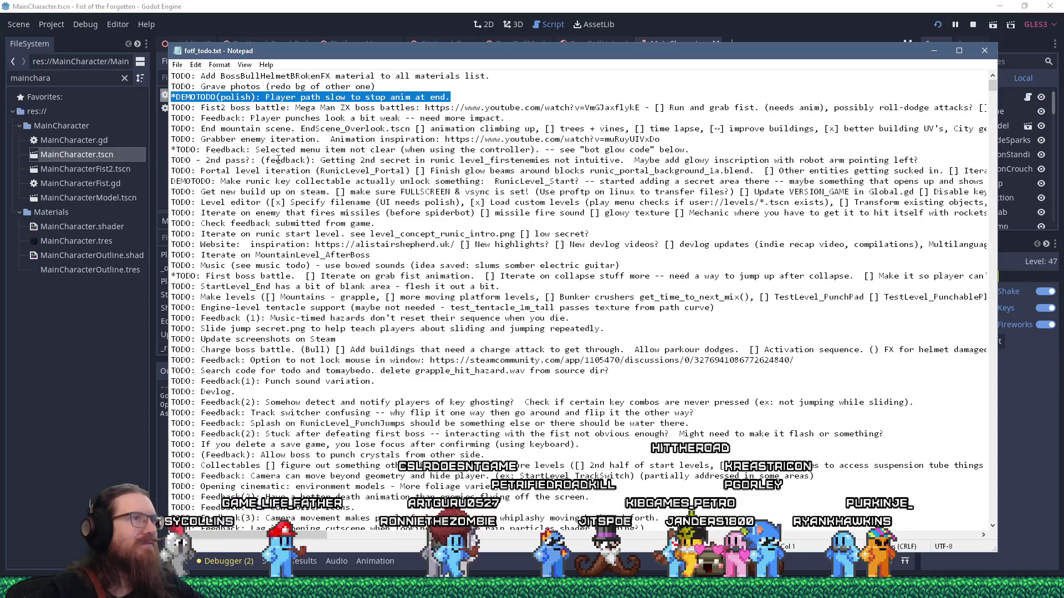
pyautogui.moveTo(171, 160); pyautogui.dragTo(236, 160)
pyautogui.hotkey('shift', 'End')
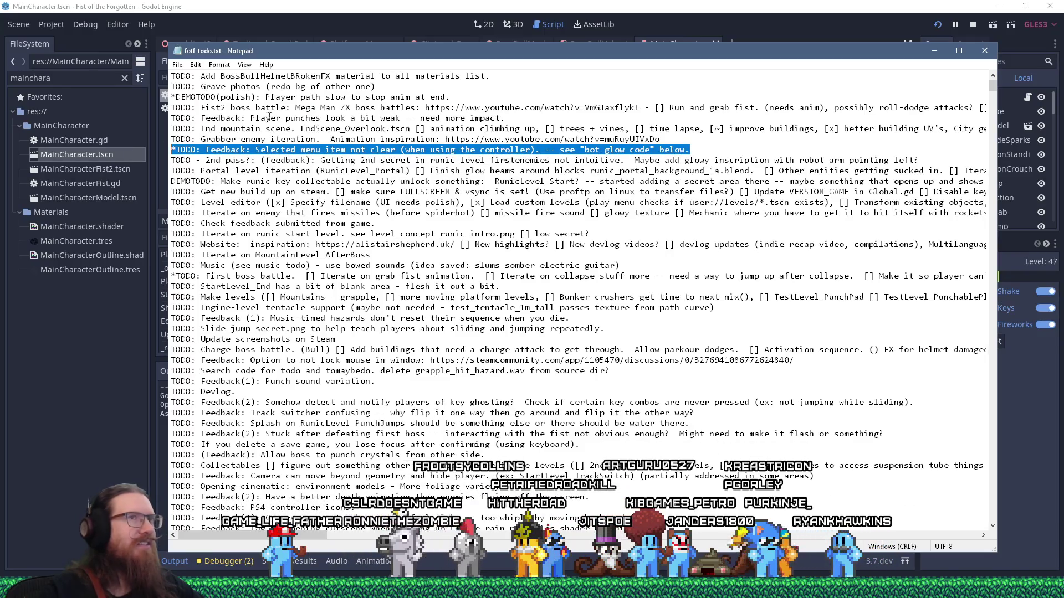
pyautogui.click(596, 4)
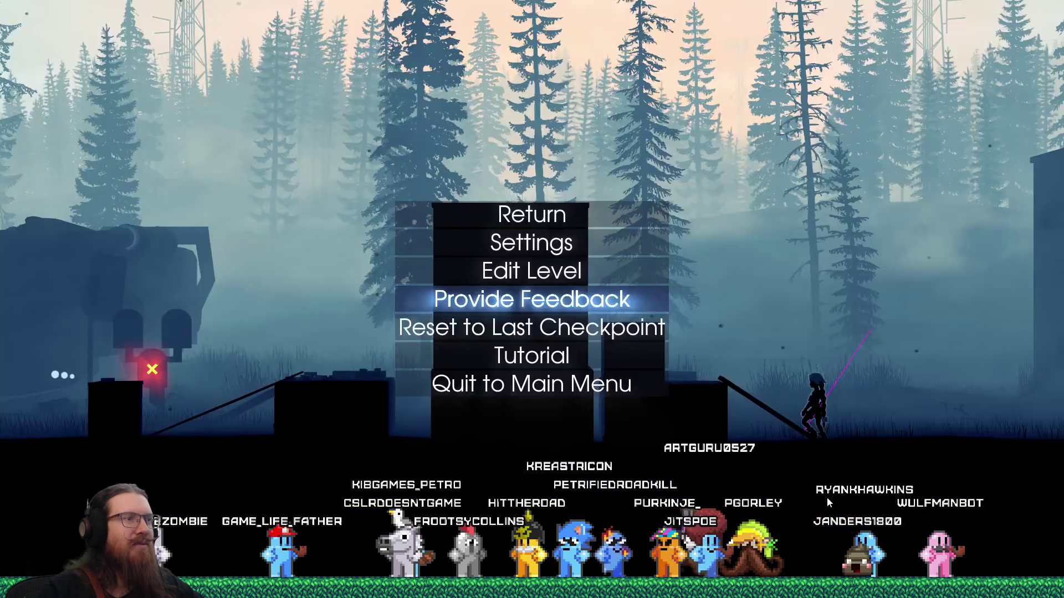
# Step: Move up and down the pause menu, enter Settings, step through it and back out
pyautogui.press('Down')
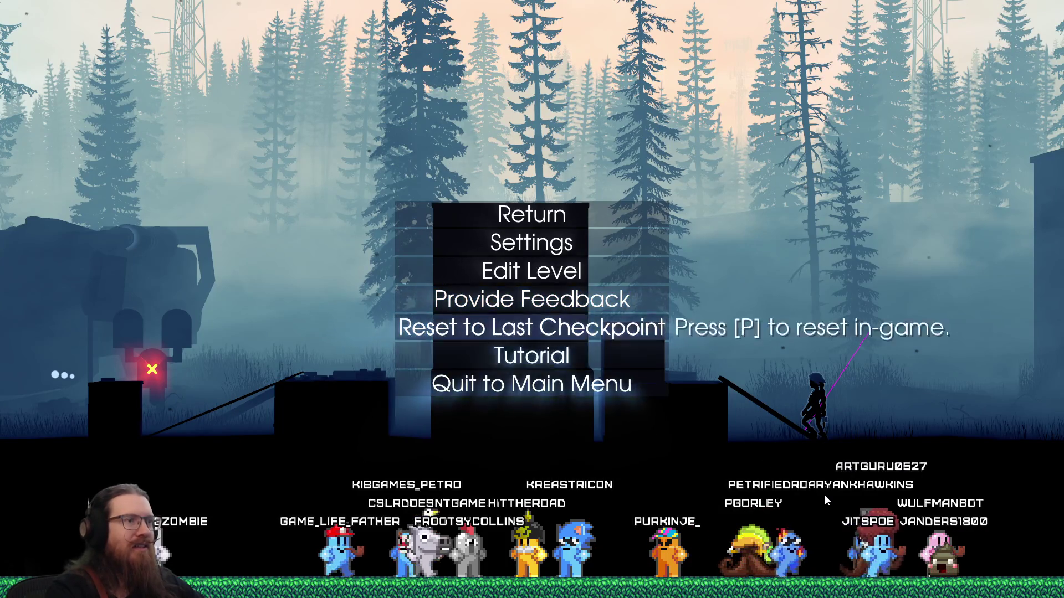
pyautogui.press('Up')
pyautogui.press('Up')
pyautogui.press('Up')
pyautogui.press('Up')
pyautogui.press('Down')
pyautogui.press('Down')
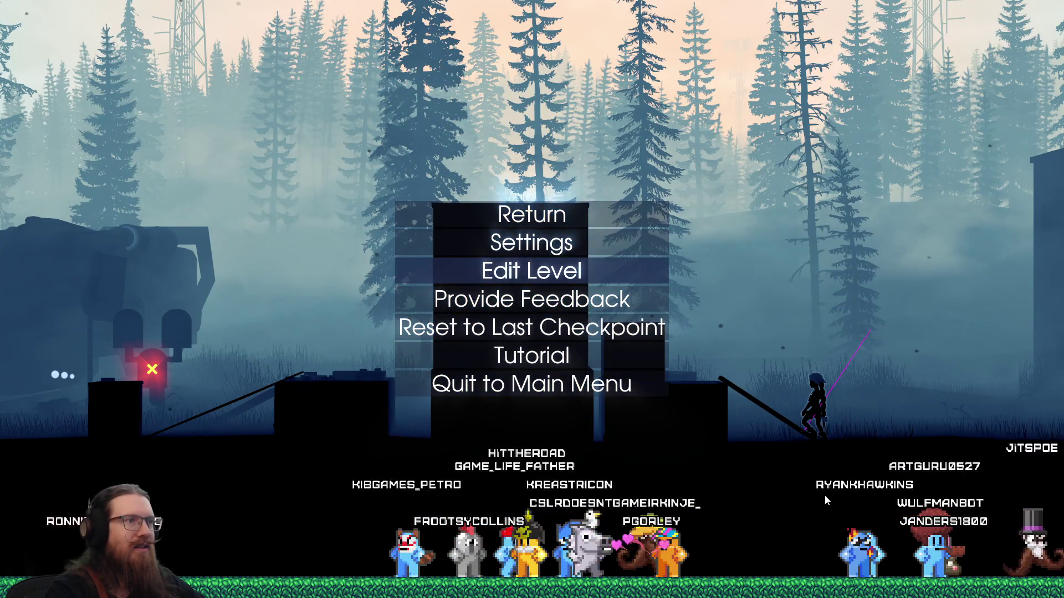
pyautogui.press('Down')
pyautogui.press('Up')
pyautogui.press('Up')
pyautogui.press('Return')
pyautogui.press('Down')
pyautogui.press('Down')
pyautogui.press('Down')
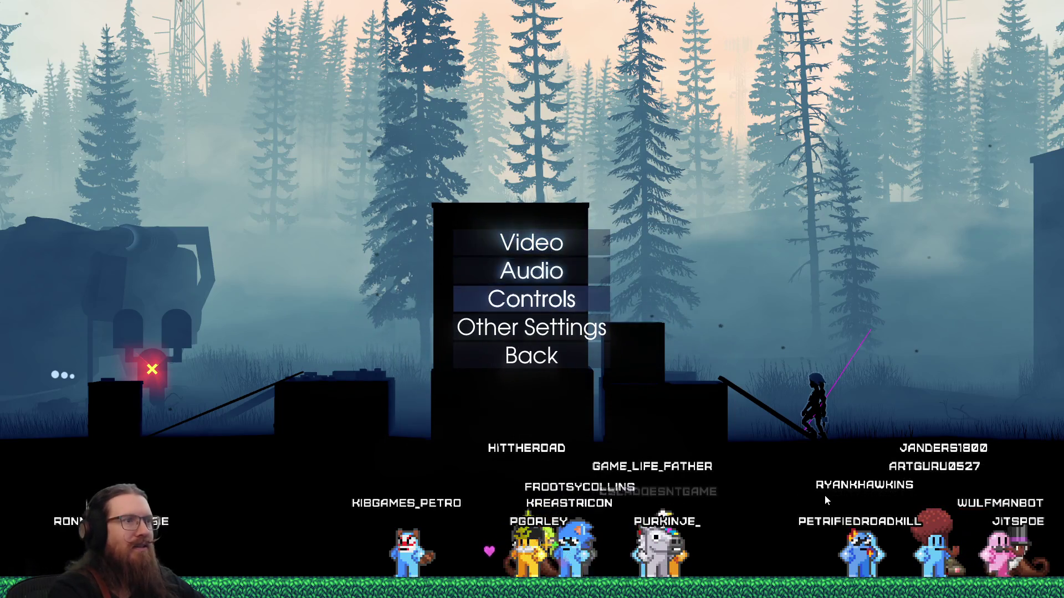
pyautogui.press('Down')
pyautogui.press('Return')
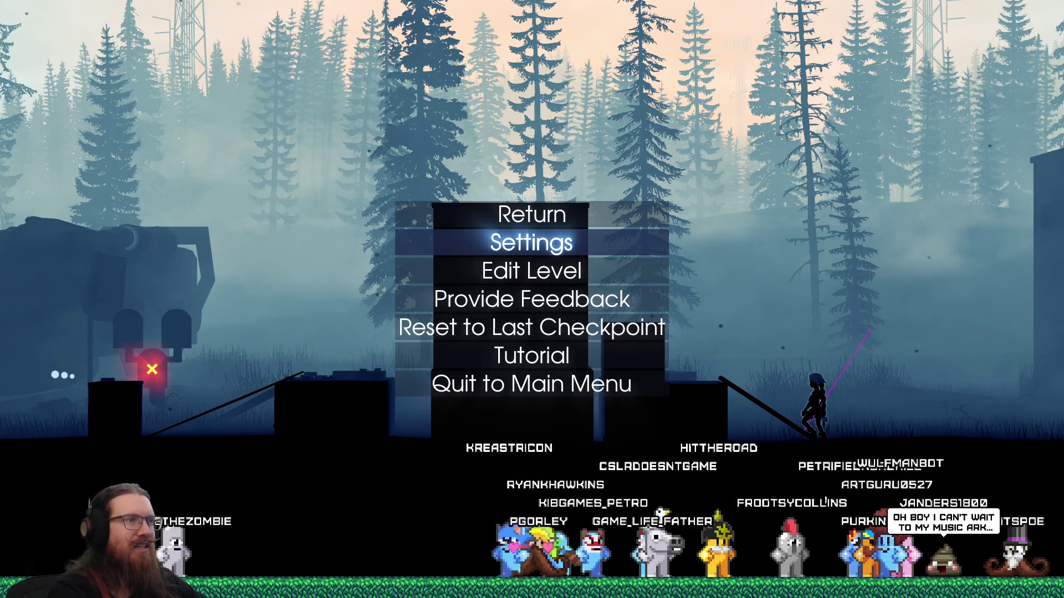
pyautogui.press('Down')
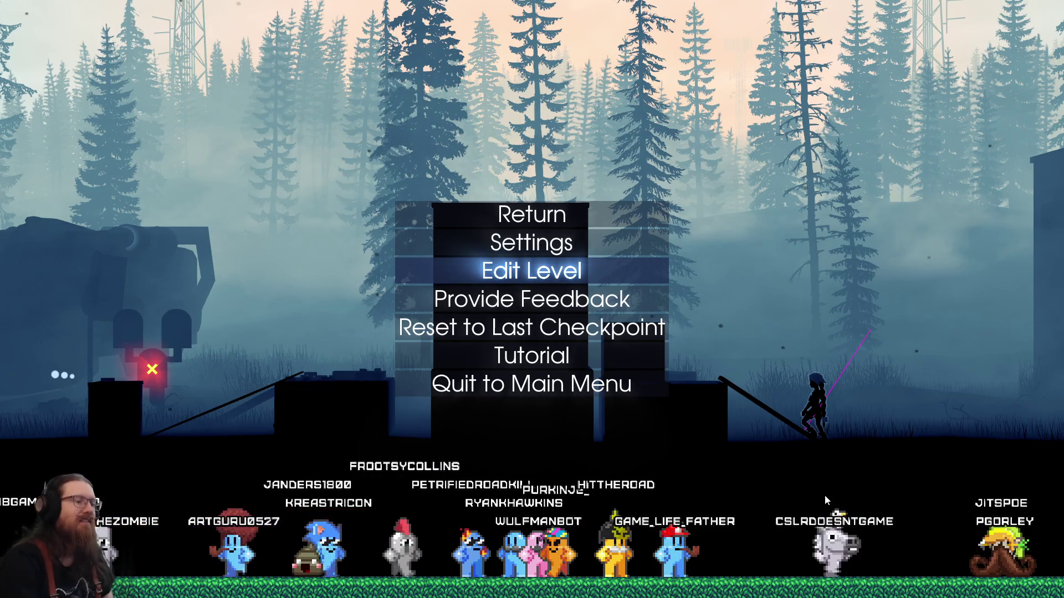
# Step: Reopen the pause menu, navigate to its top and bottom, and enter then escape Settings
pyautogui.press('Escape')
pyautogui.press('Escape')
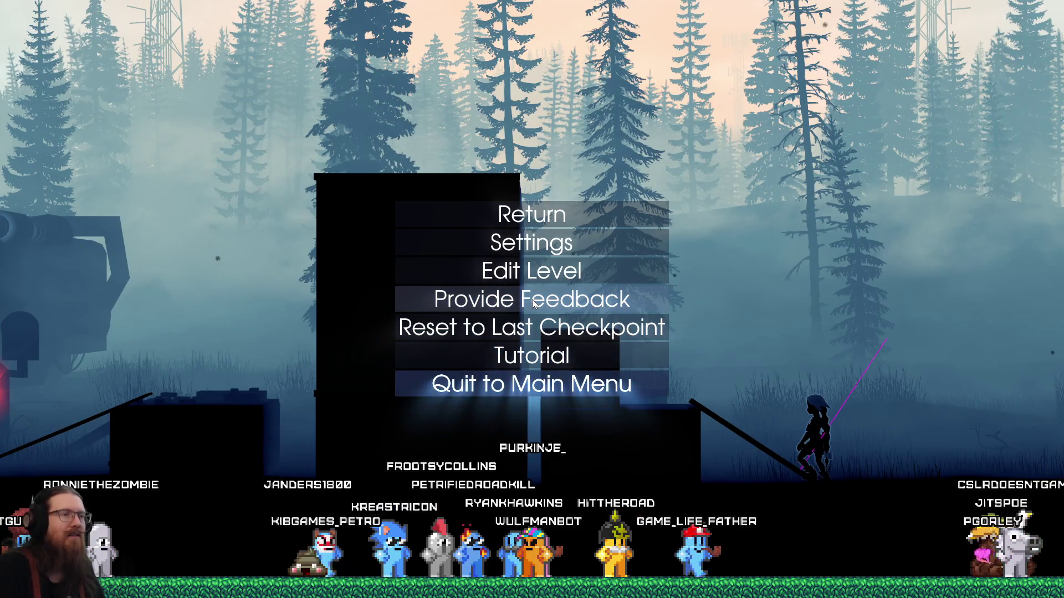
pyautogui.press('Up')
pyautogui.press('Up')
pyautogui.press('Down')
pyautogui.press('Up')
pyautogui.press('Up')
pyautogui.press('Up')
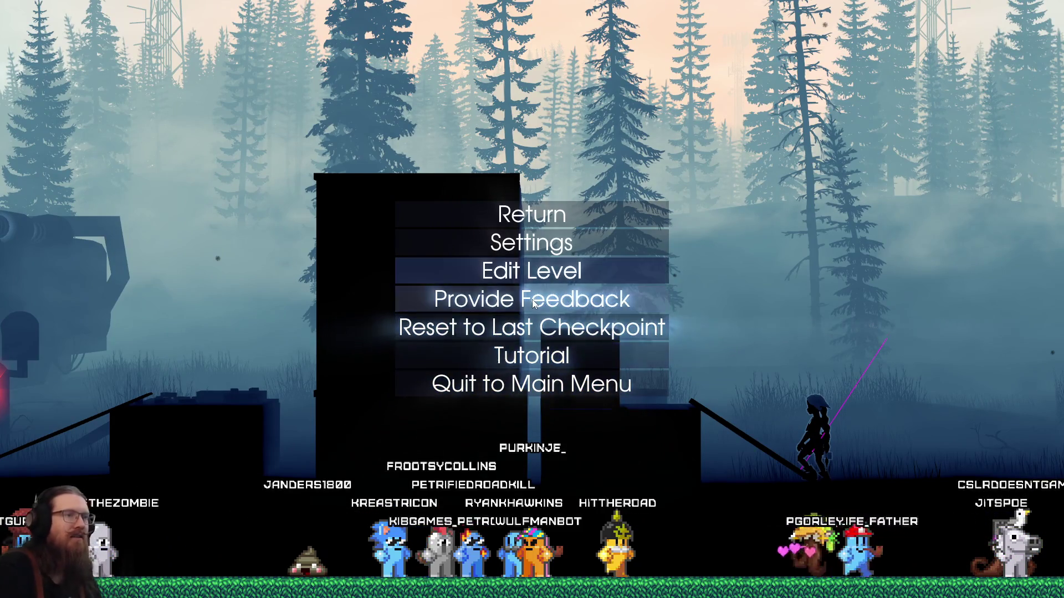
pyautogui.press('Up')
pyautogui.press('Up')
pyautogui.press('Down')
pyautogui.press('Down')
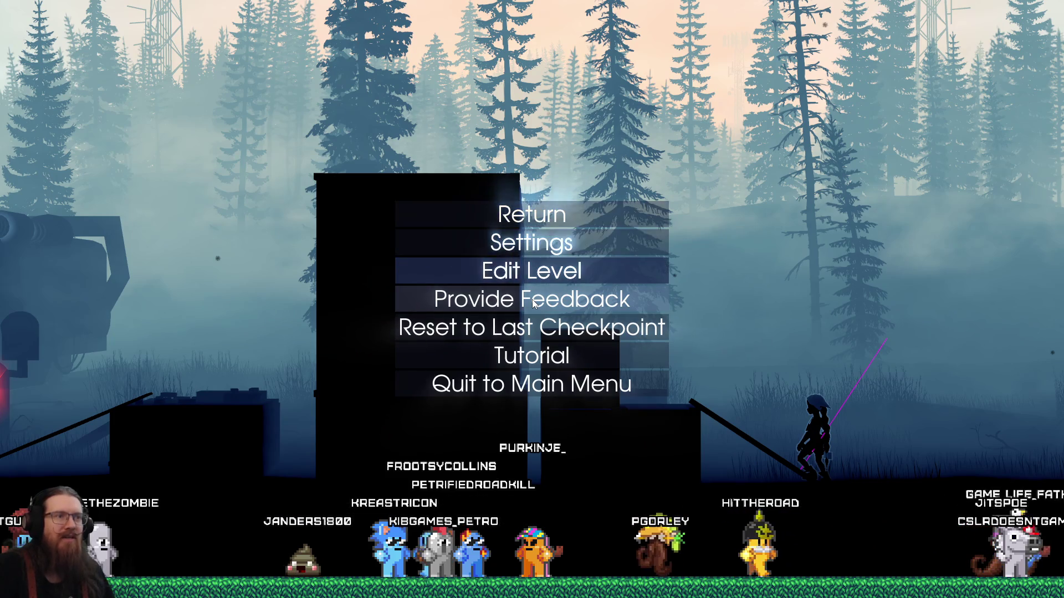
pyautogui.press('Down')
pyautogui.press('Down')
pyautogui.press('Down')
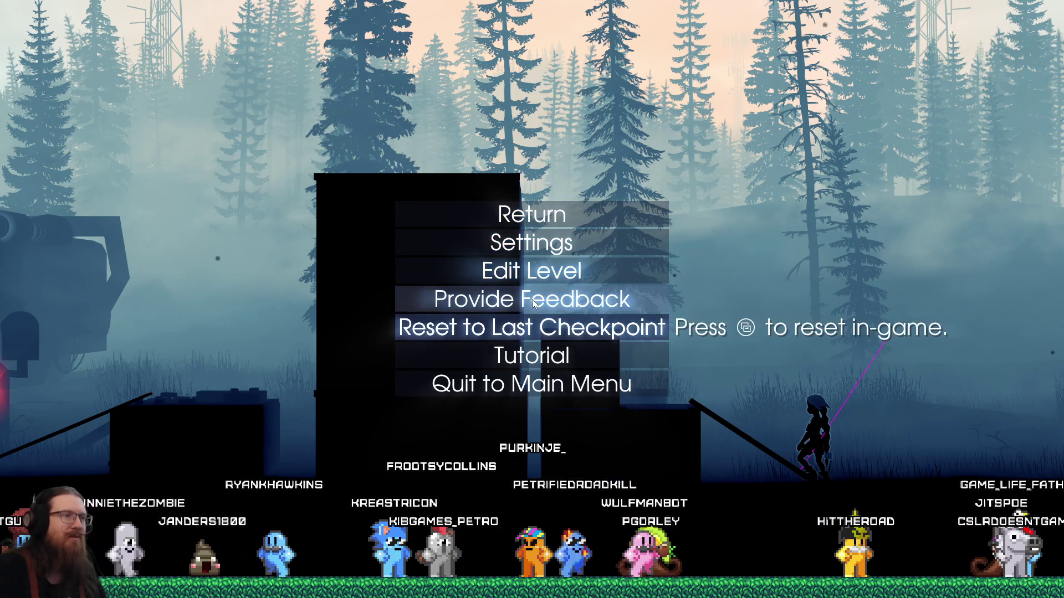
pyautogui.press('Up')
pyautogui.press('Up')
pyautogui.press('Up')
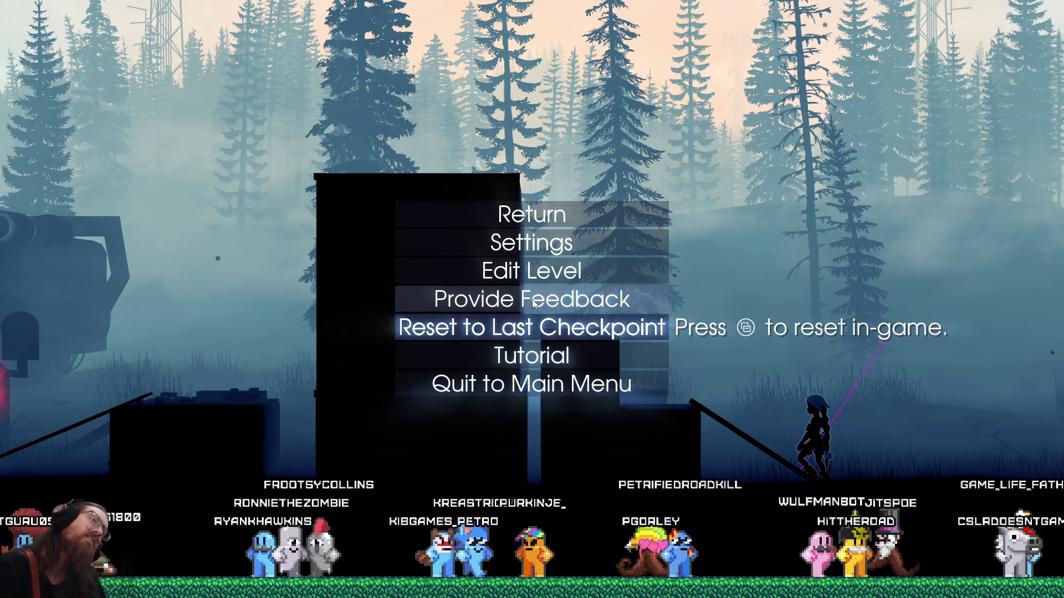
pyautogui.press('Return')
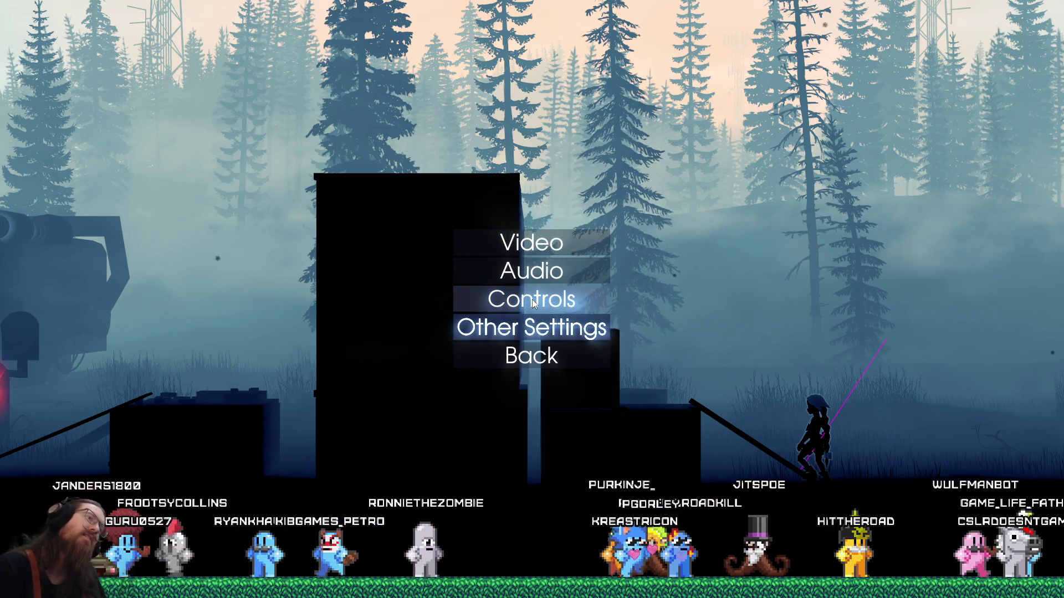
pyautogui.press('Escape')
pyautogui.press('Down')
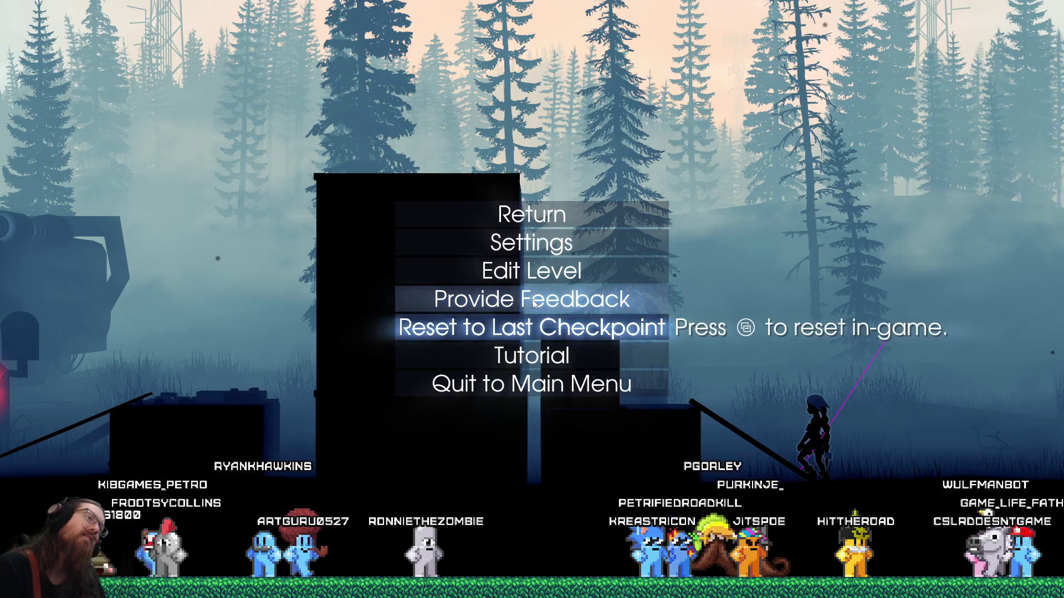
pyautogui.press('Up')
pyautogui.press('Up')
pyautogui.press('Up')
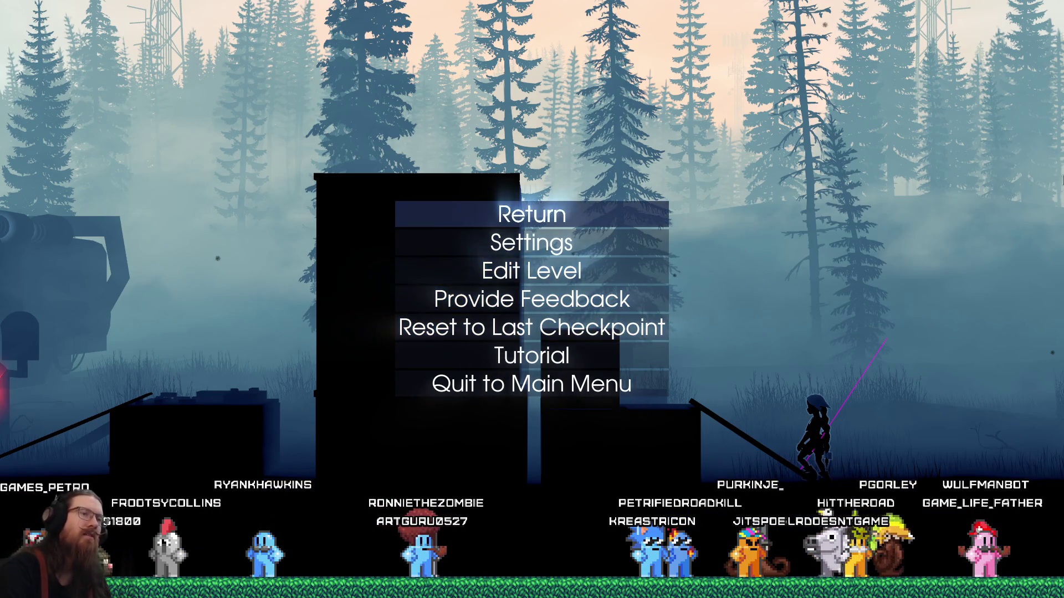
pyautogui.press('Down')
pyautogui.press('Down')
pyautogui.press('Down')
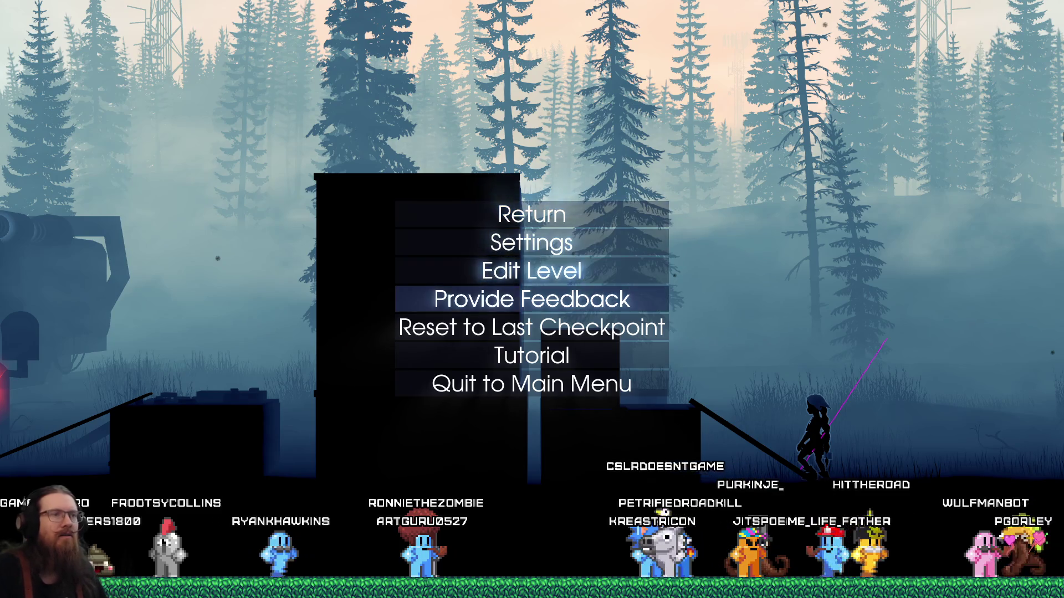
pyautogui.press('Up')
pyautogui.press('Up')
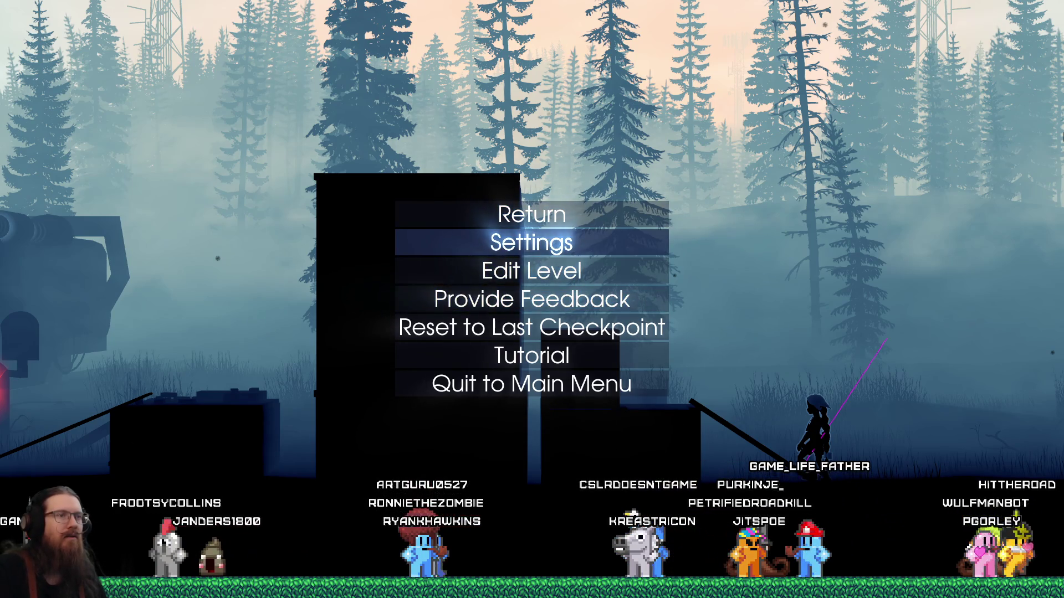
# Step: Toggle the pause menu several times, navigate its options, then choose Return to resume play
pyautogui.press('Escape')
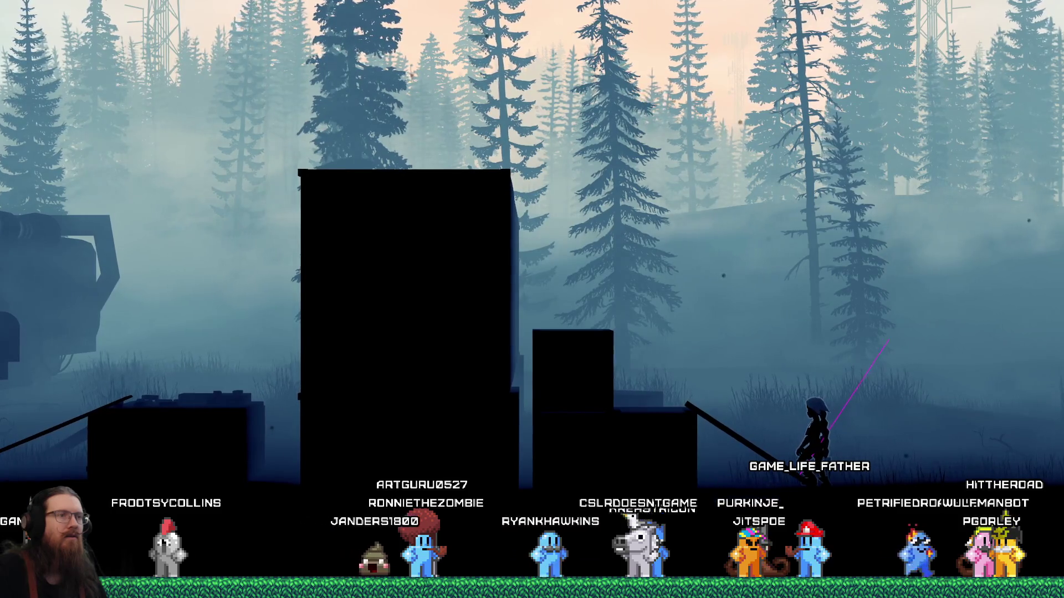
pyautogui.press('Escape')
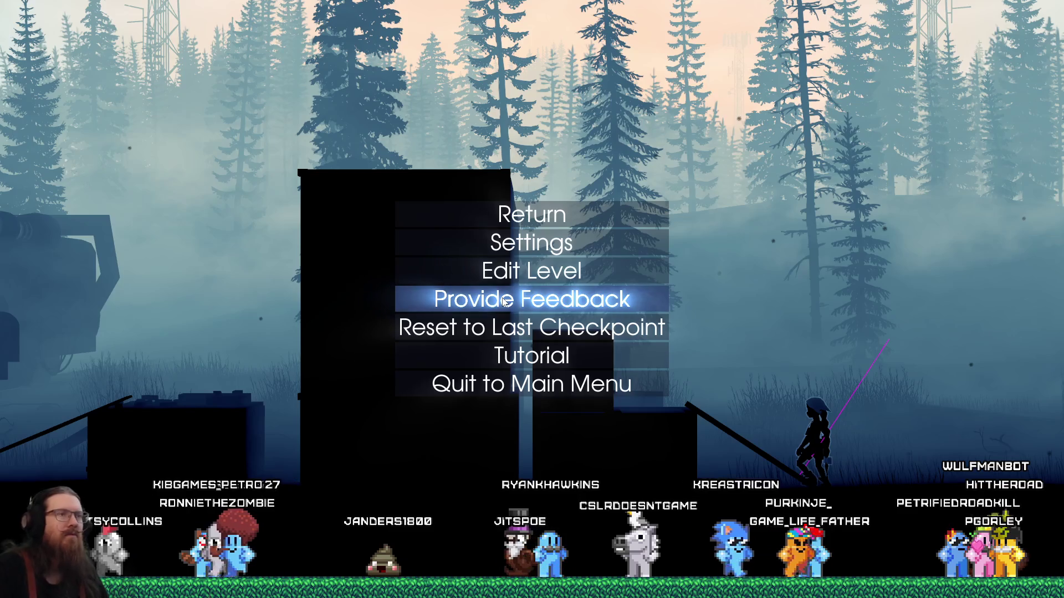
pyautogui.press('Escape')
pyautogui.press('Escape')
pyautogui.press('Down')
pyautogui.press('Down')
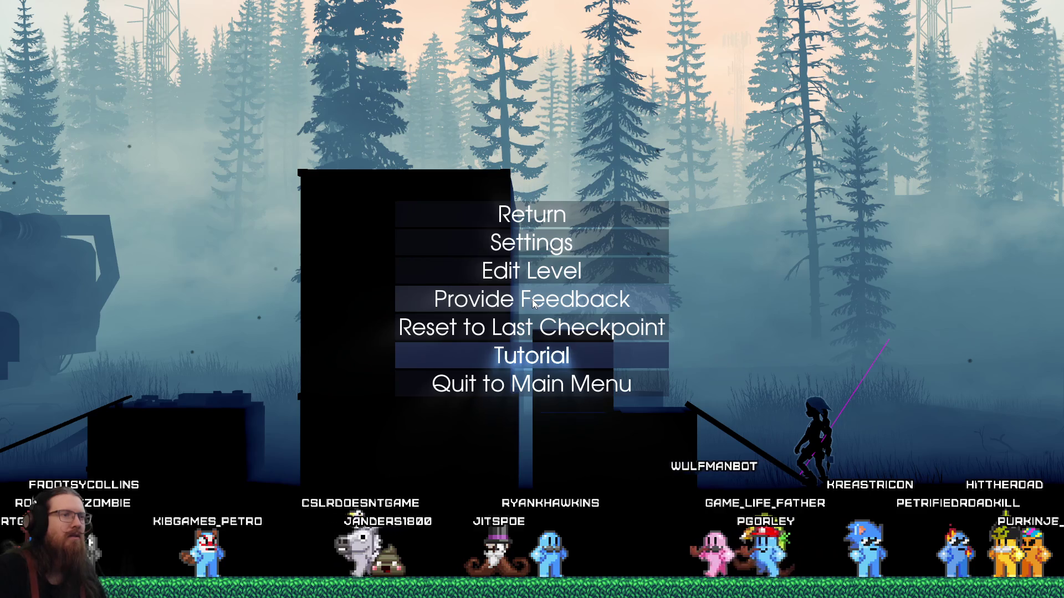
pyautogui.press('Up')
pyautogui.press('Up')
pyautogui.press('Up')
pyautogui.press('Up')
pyautogui.press('Up')
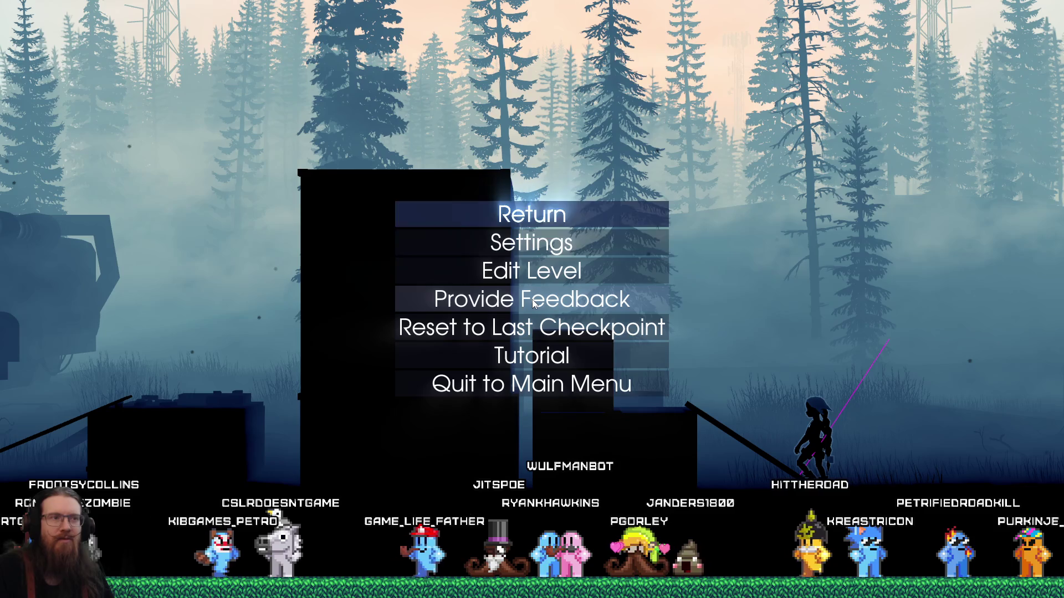
pyautogui.press('Down')
pyautogui.press('Down')
pyautogui.press('Down')
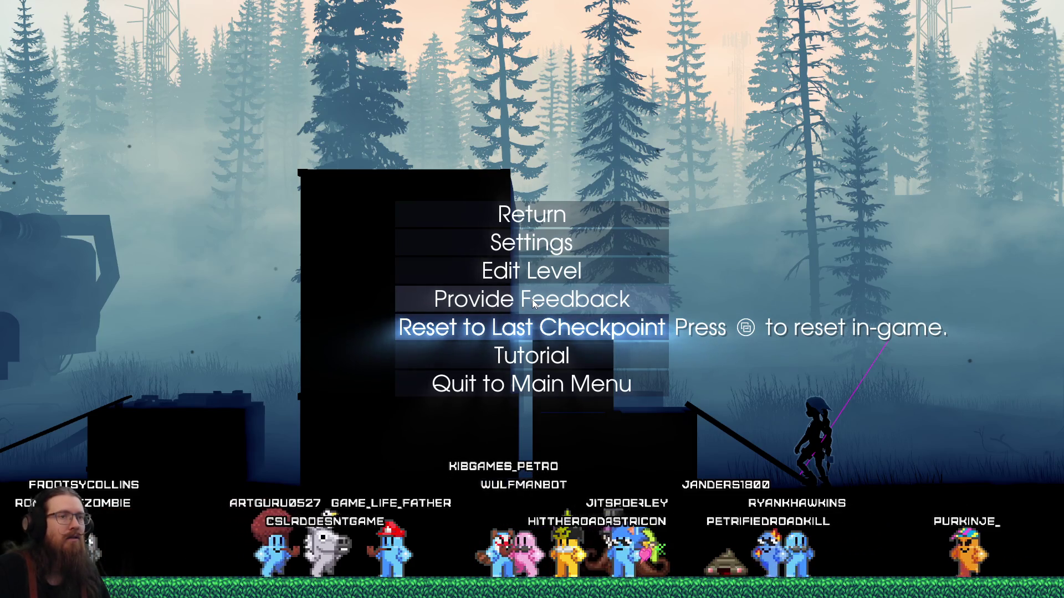
pyautogui.press('Down')
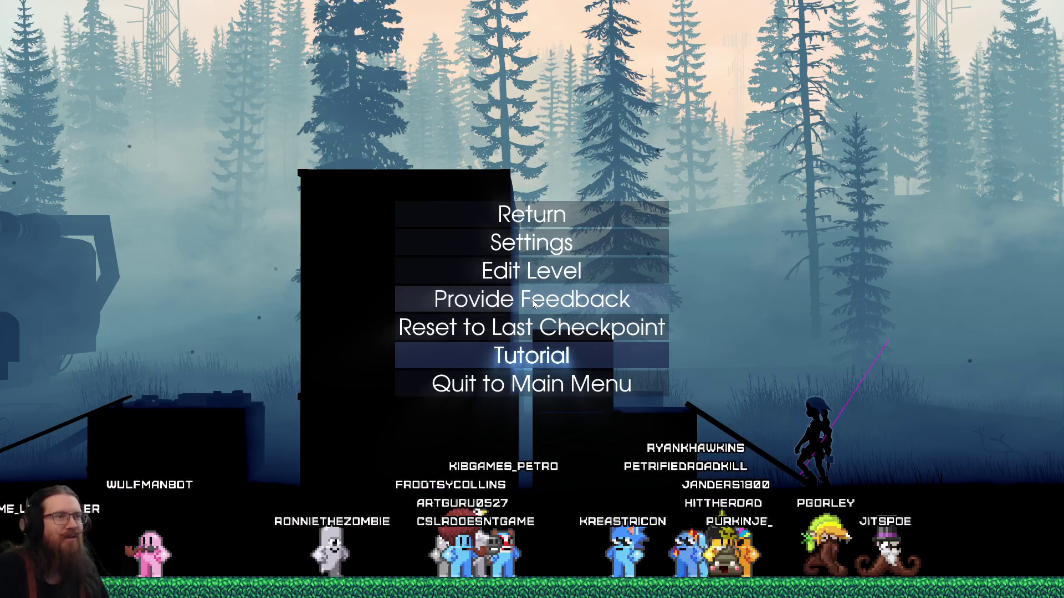
pyautogui.press('Escape')
pyautogui.press('Escape')
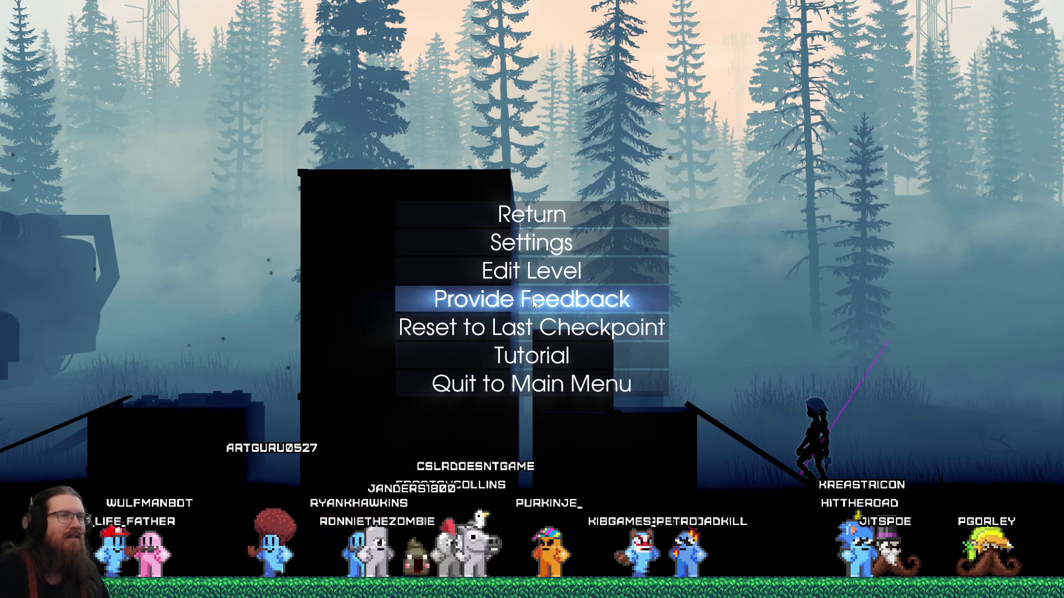
pyautogui.press('Down')
pyautogui.press('Down')
pyautogui.press('Down')
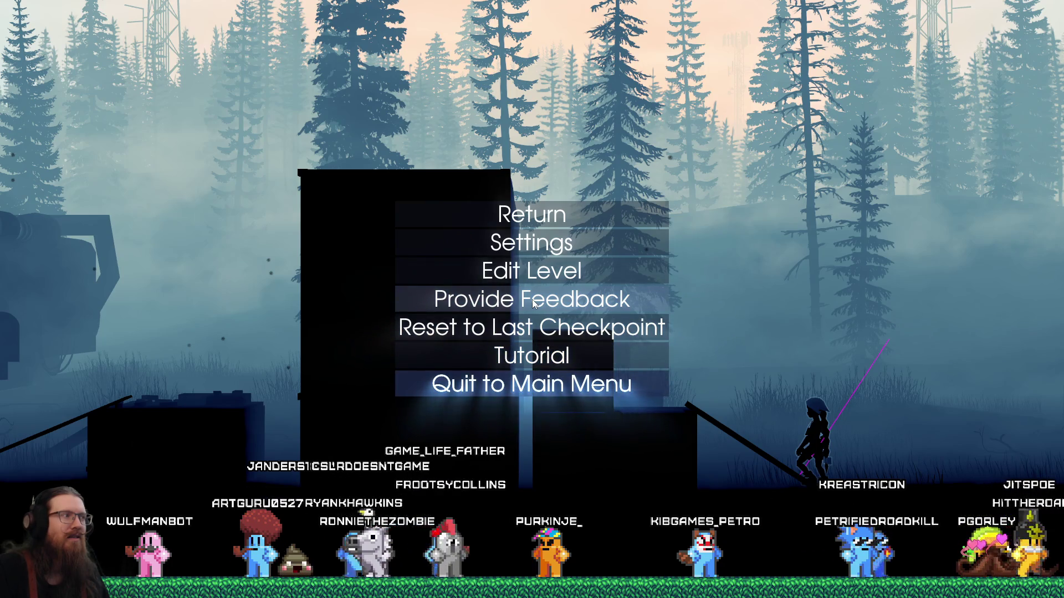
pyautogui.press('Up')
pyautogui.press('Up')
pyautogui.press('Up')
pyautogui.press('Up')
pyautogui.press('Return')
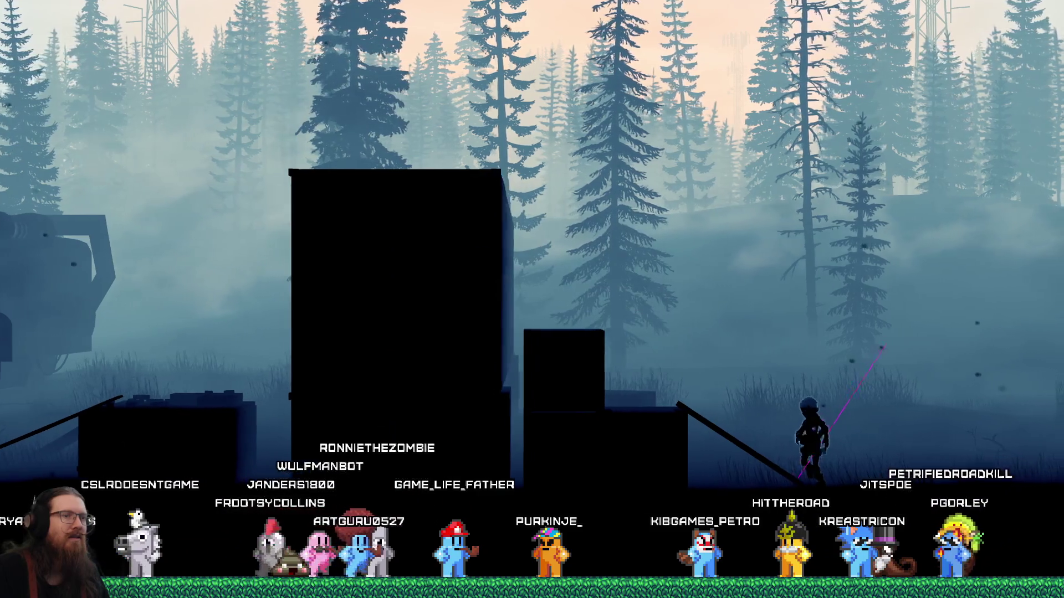
# Step: Run and jump the character left and right through the forest level, then open the developer console
pyautogui.press('Left')
pyautogui.press('space')
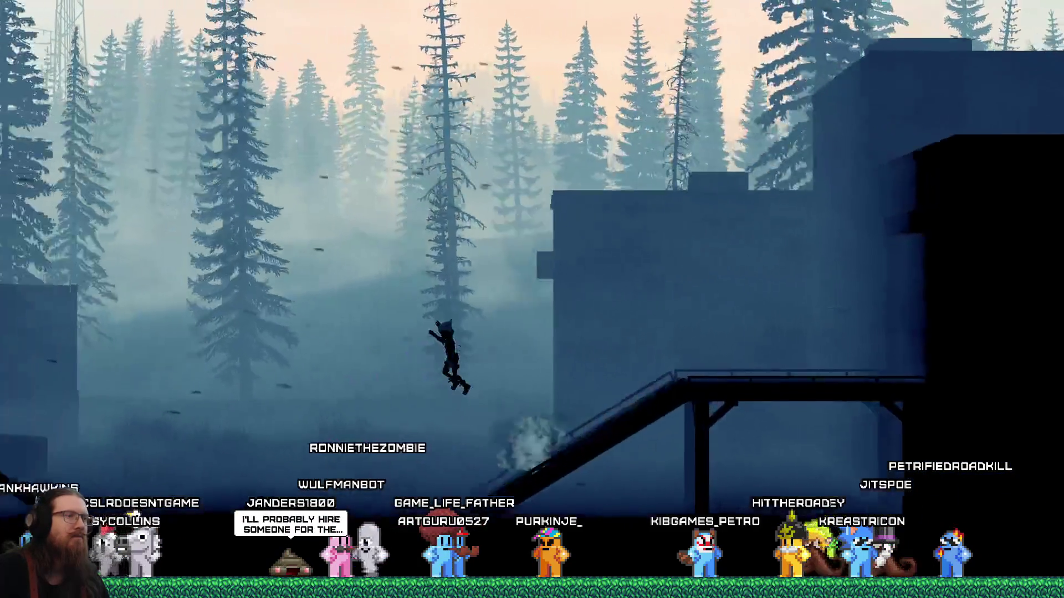
pyautogui.press('Right')
pyautogui.press('space')
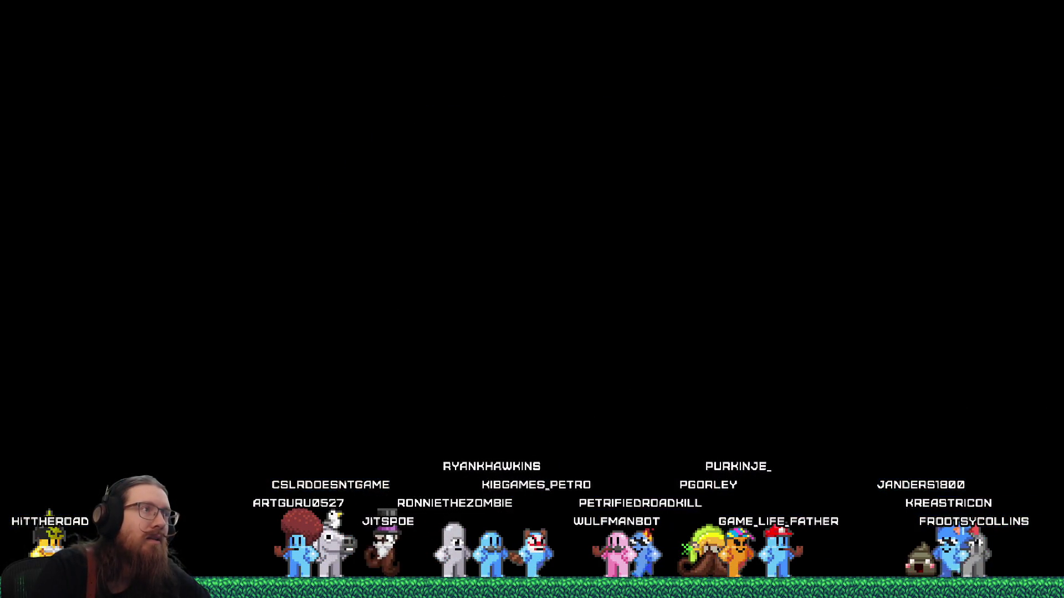
pyautogui.press('`')
# Step: Quit the game via the console 'quit' command, close Project Settings, and open Search > Find in Files
pyautogui.write('quit')
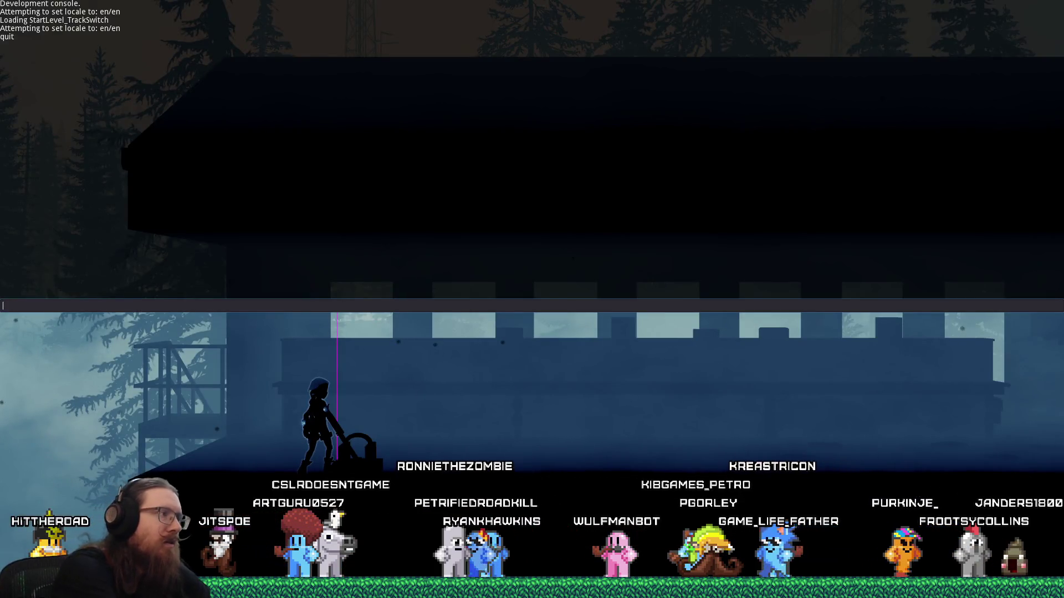
pyautogui.press('Return')
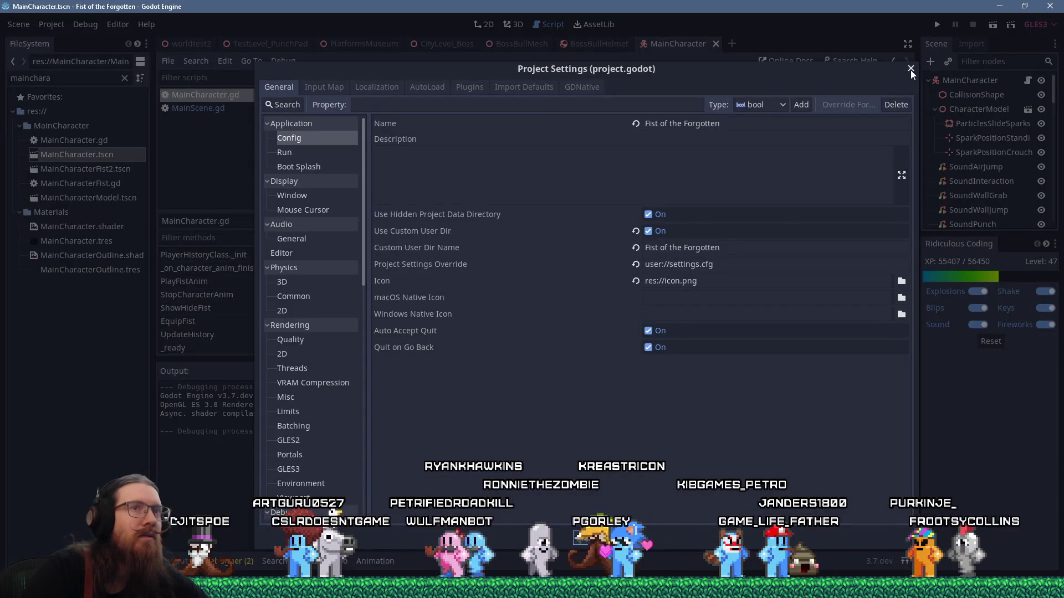
pyautogui.click(909, 69)
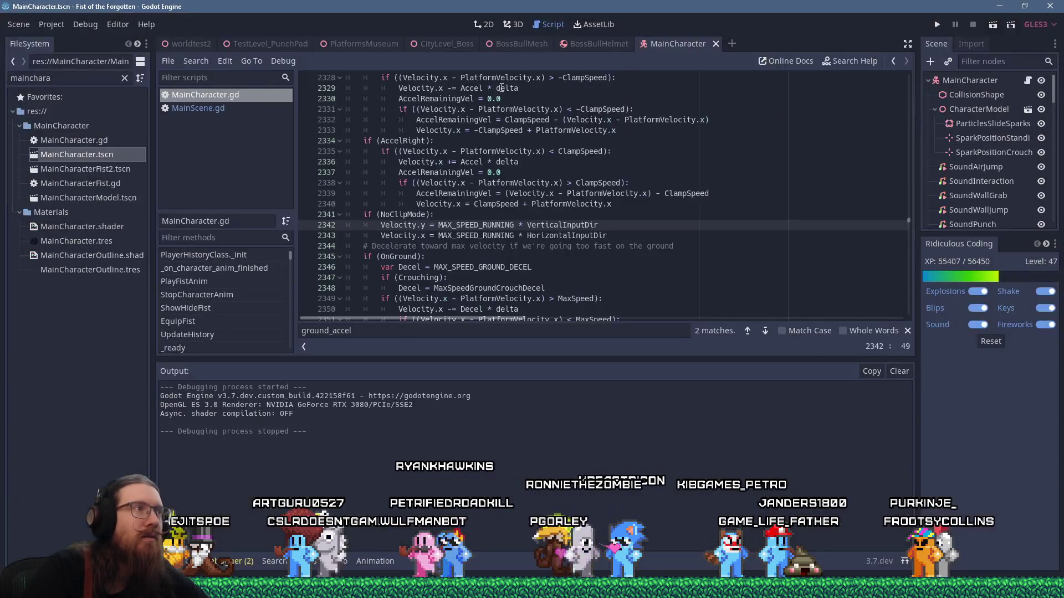
pyautogui.click(203, 62)
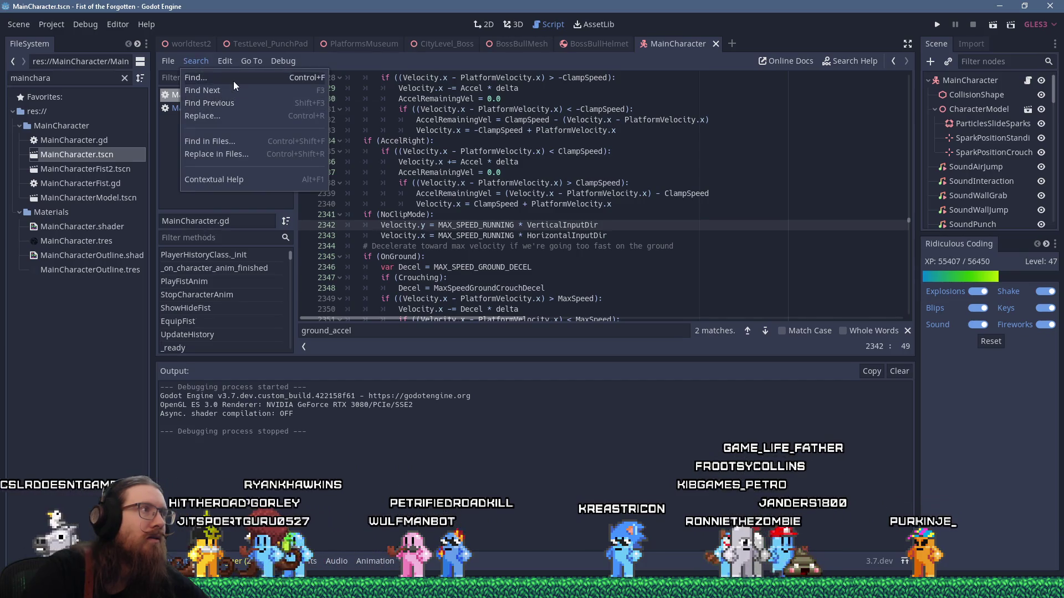
pyautogui.click(231, 141)
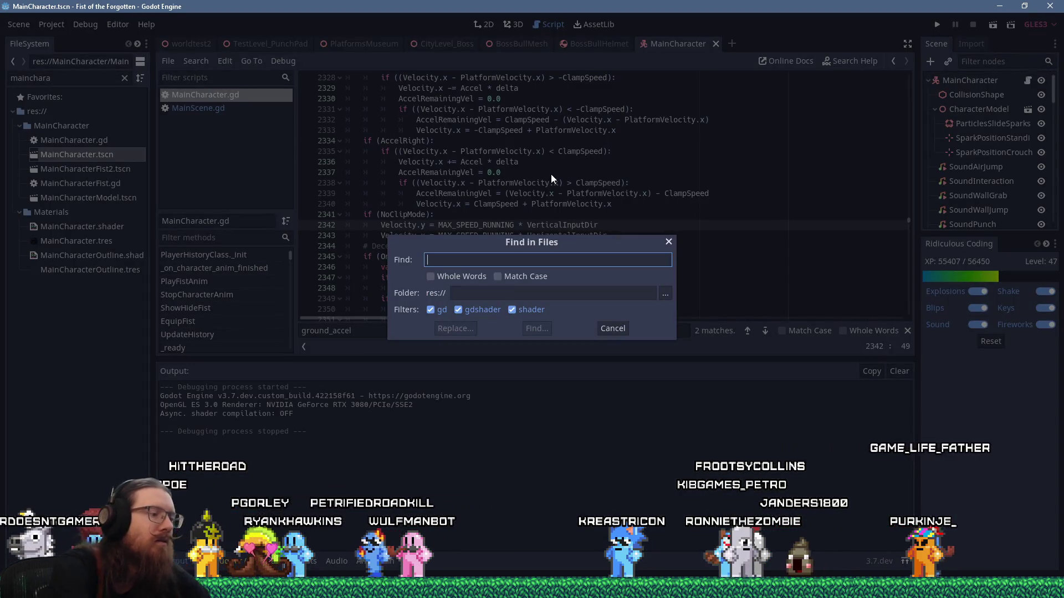
# Step: Search the whole project for 'showmouse', then for 'show_mouse'
pyautogui.write('showmouse')
pyautogui.press('Return')
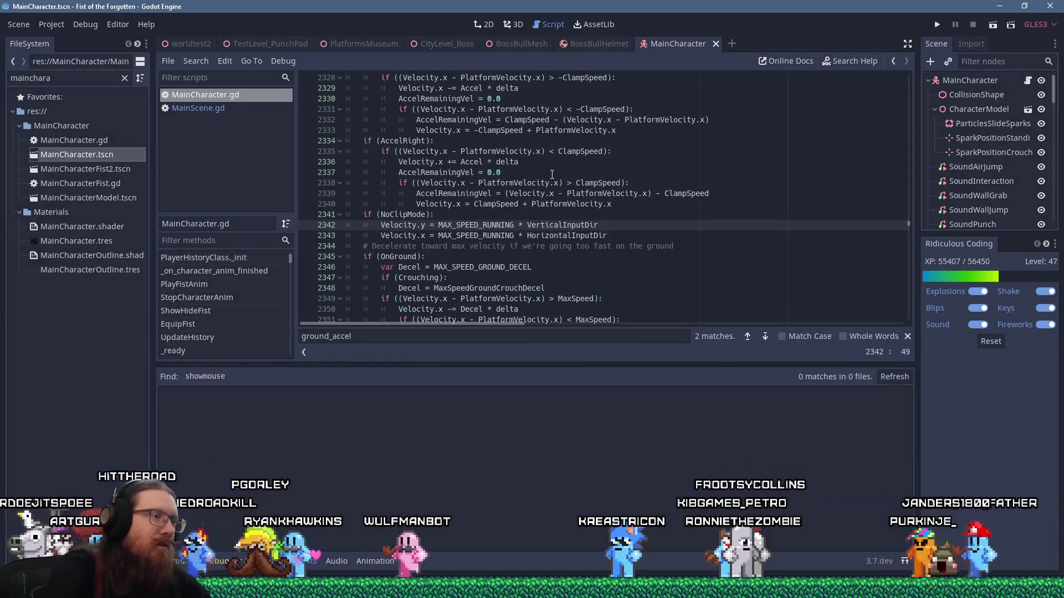
pyautogui.click(200, 62)
pyautogui.click(235, 140)
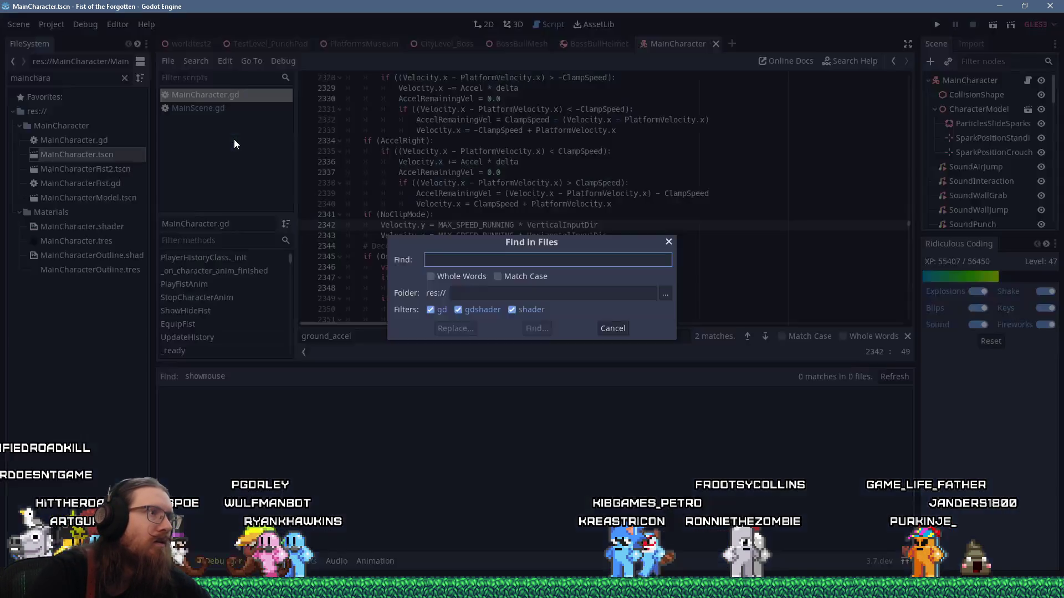
pyautogui.write('show_mouse')
pyautogui.press('Return')
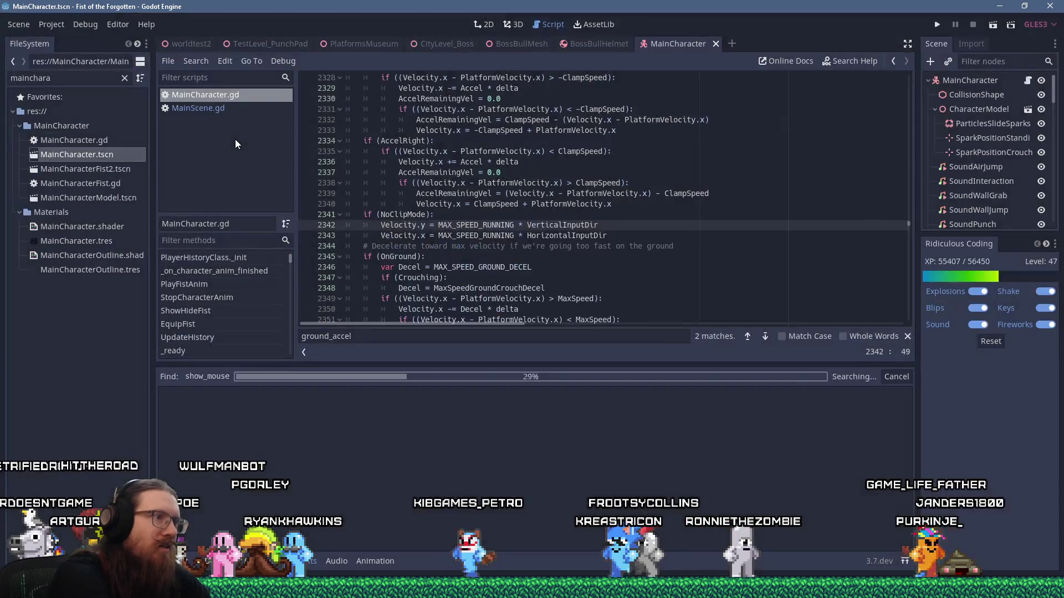
# Step: Search the project for 'mouse' and scroll through the 55 matches in 11 files
pyautogui.click(574, 151)
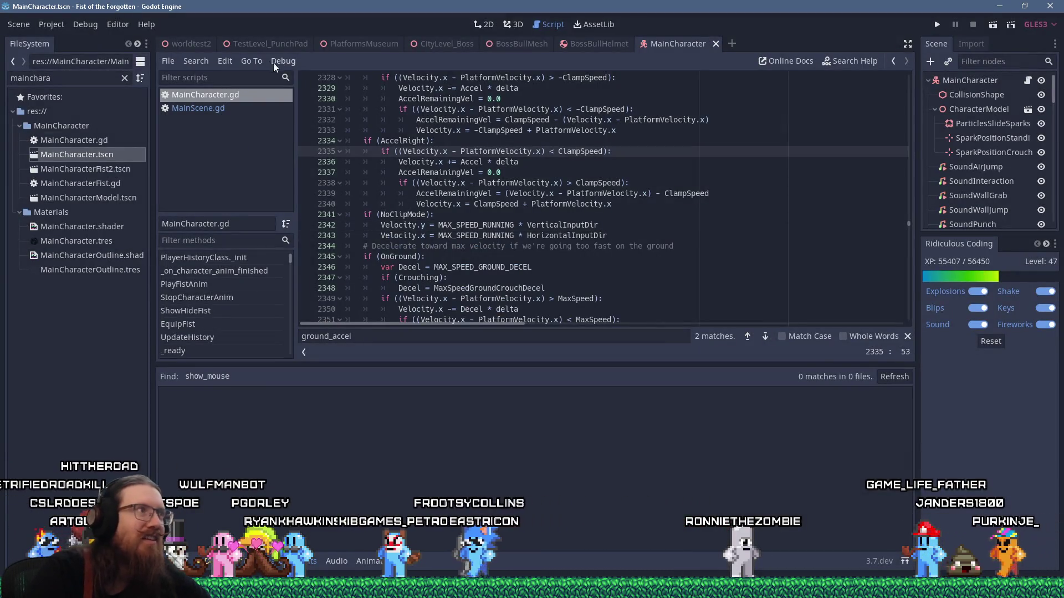
pyautogui.click(195, 61)
pyautogui.click(250, 145)
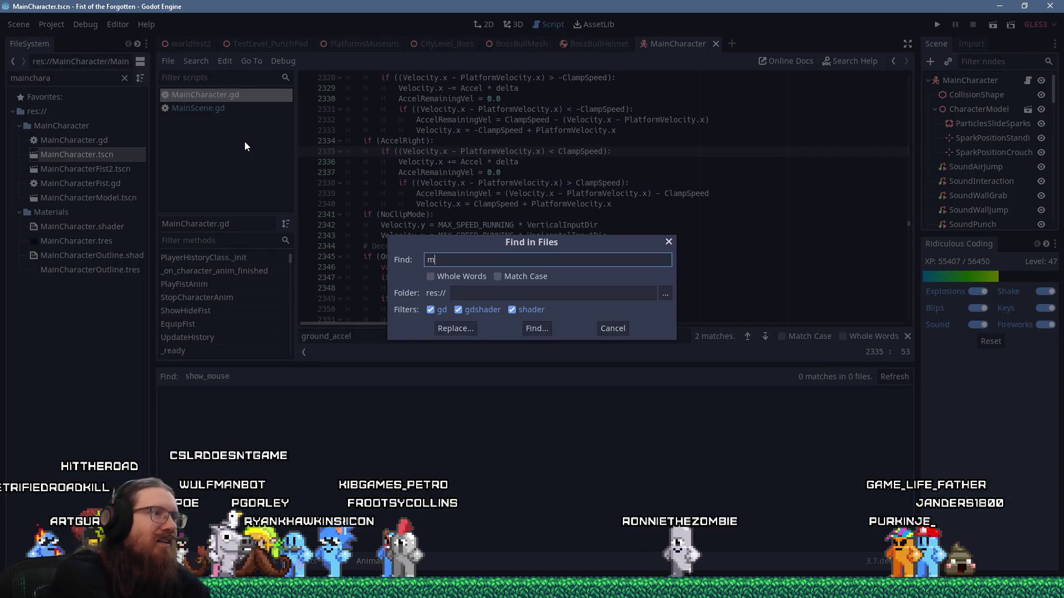
pyautogui.write('ouse')
pyautogui.press('Return')
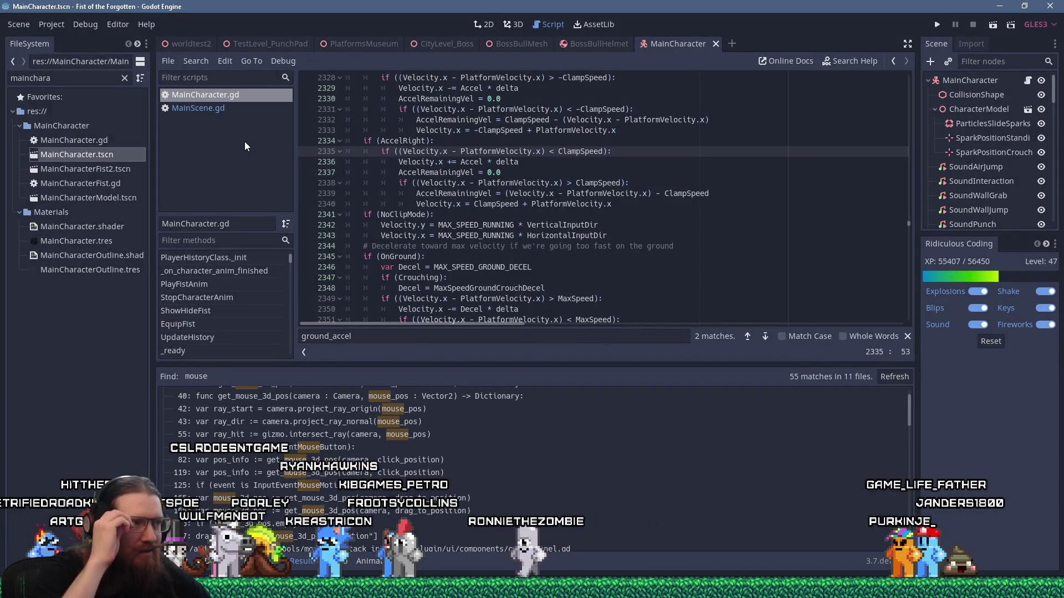
pyautogui.scroll(-4, 524, 501)
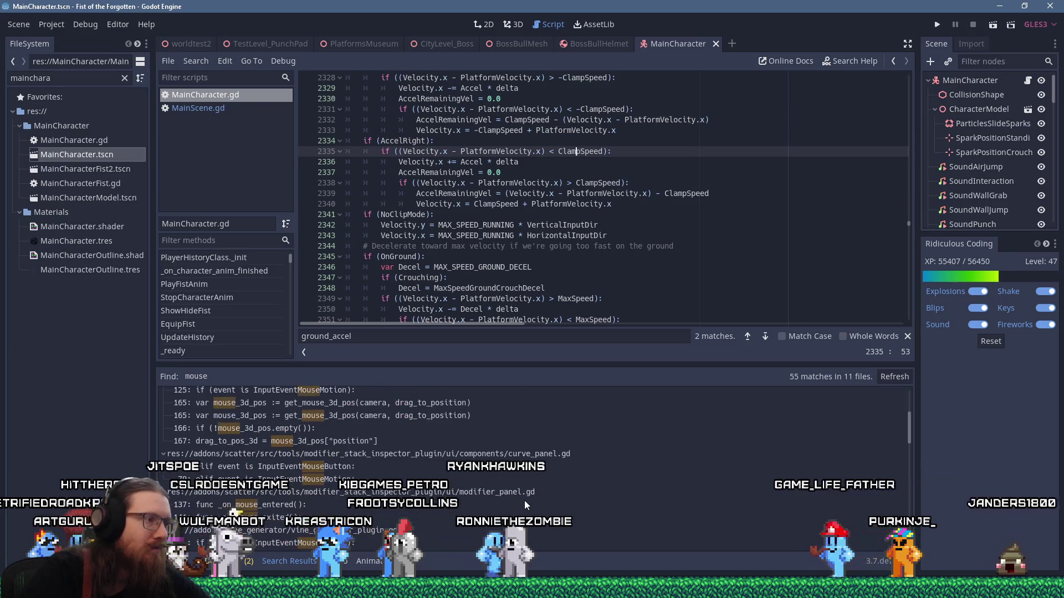
pyautogui.scroll(-2, 524, 500)
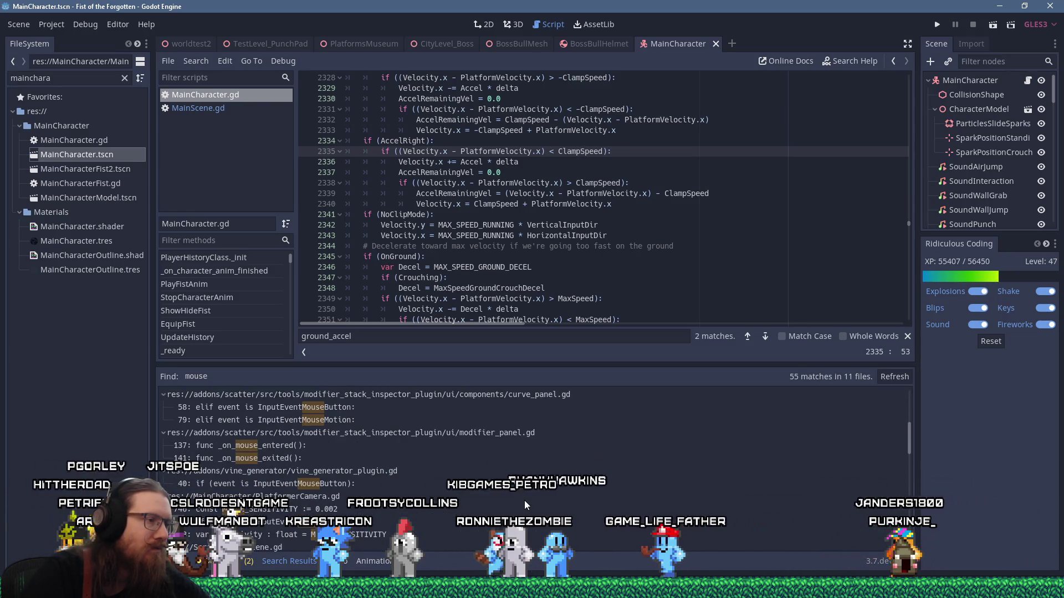
pyautogui.scroll(-2, 524, 500)
pyautogui.scroll(-4, 525, 500)
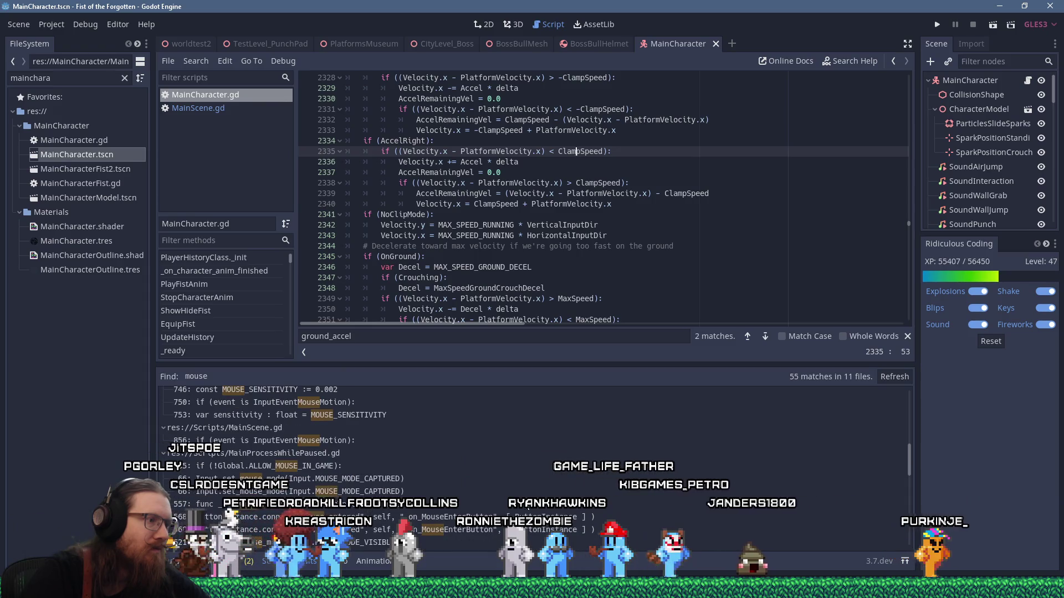
pyautogui.scroll(-1, 524, 501)
pyautogui.scroll(-1, 528, 507)
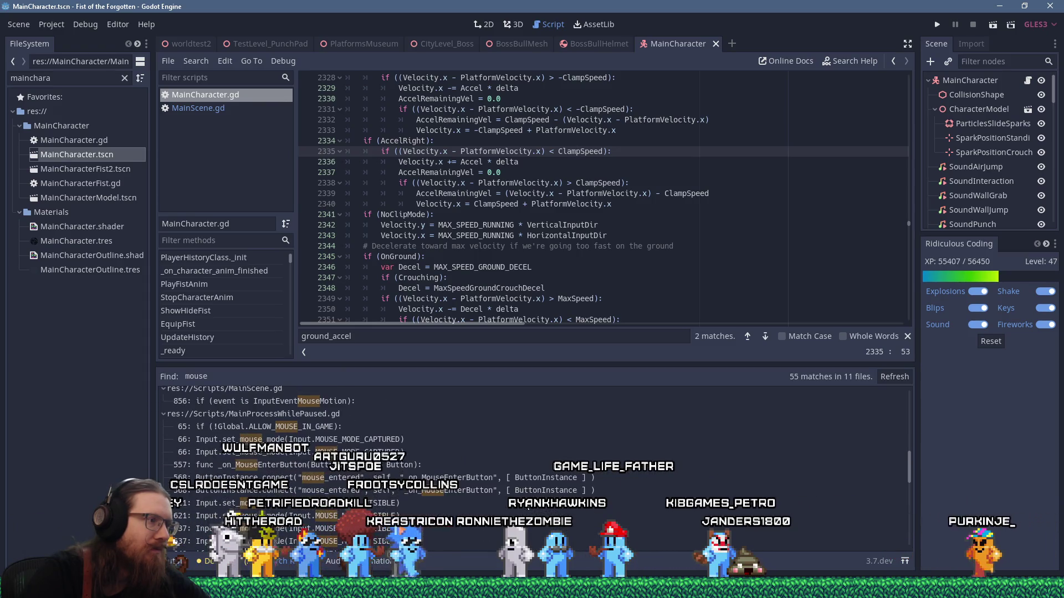
pyautogui.scroll(-1, 528, 506)
pyautogui.scroll(-1, 528, 507)
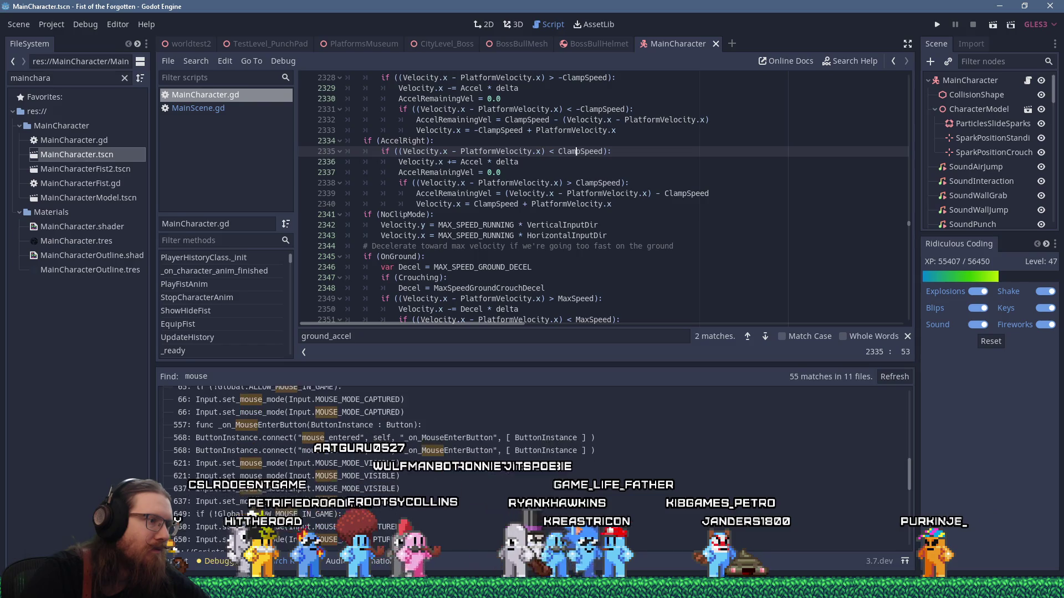
pyautogui.scroll(-1, 528, 506)
pyautogui.scroll(-2, 528, 507)
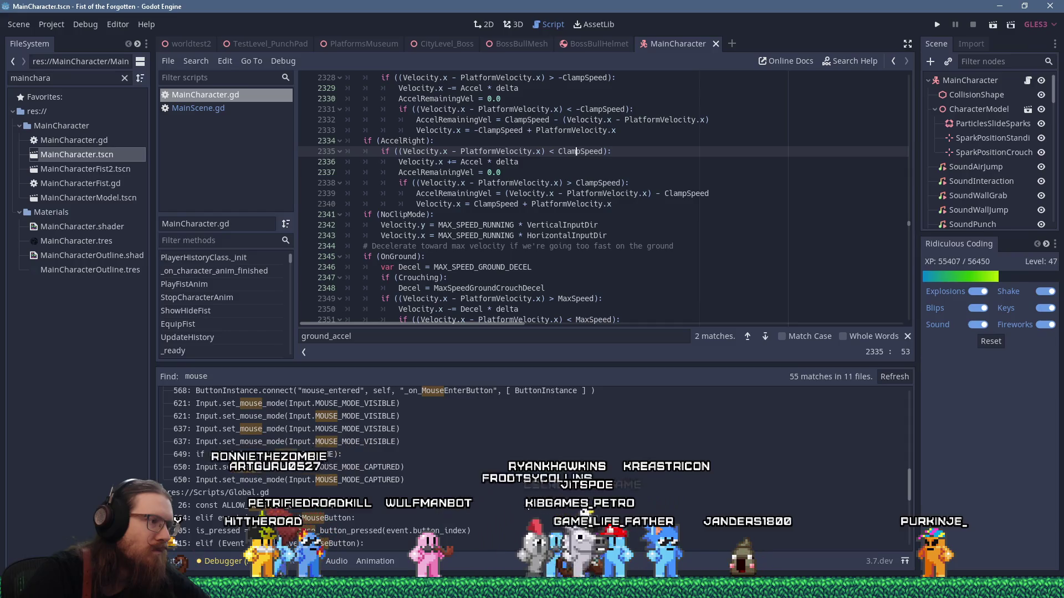
pyautogui.scroll(-2, 528, 506)
pyautogui.scroll(-6, 525, 505)
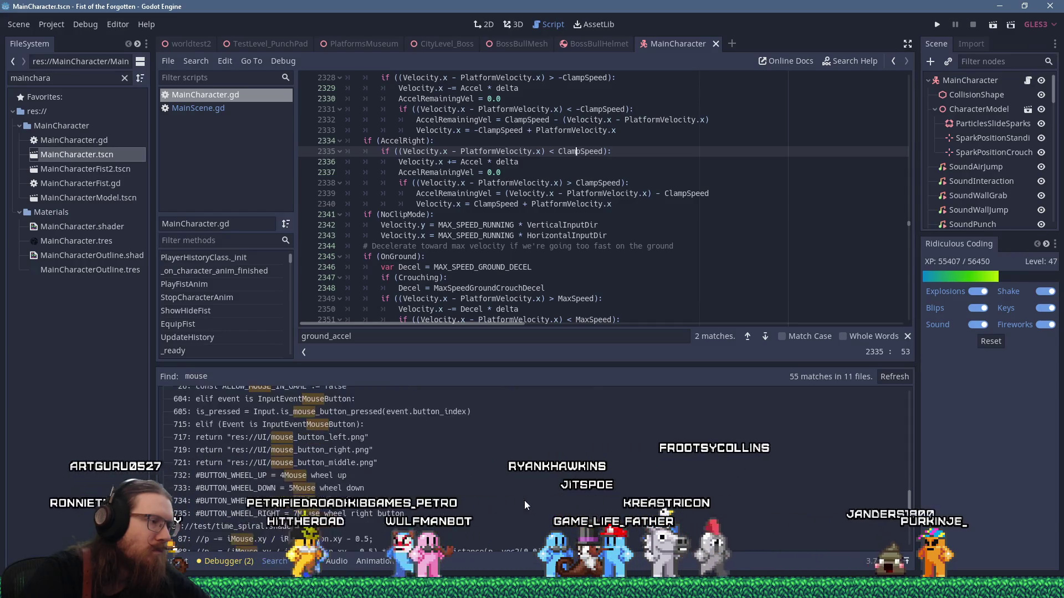
pyautogui.scroll(-1, 525, 504)
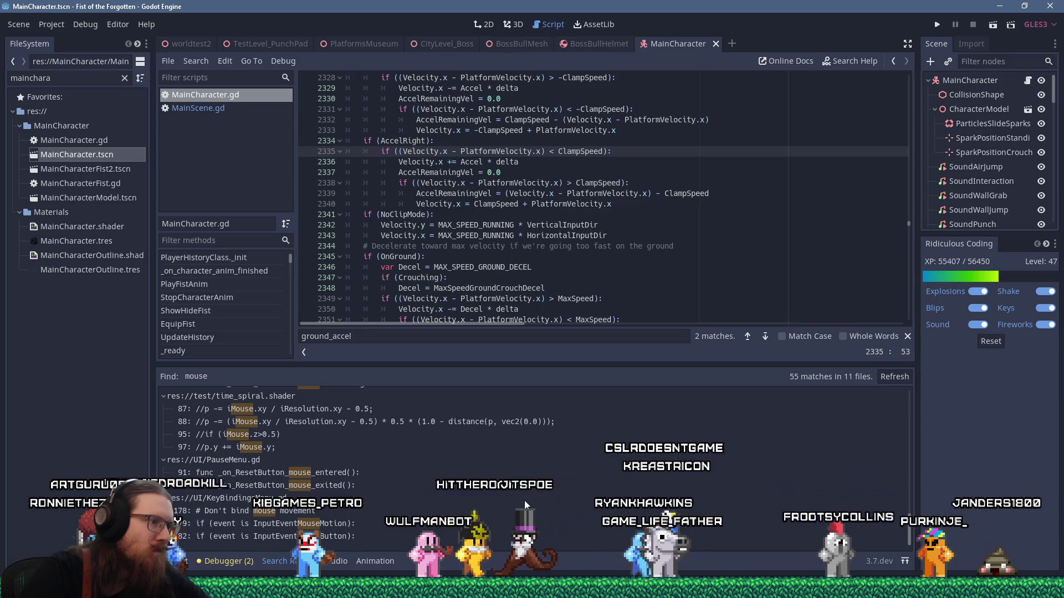
pyautogui.scroll(4, 507, 477)
pyautogui.scroll(5, 507, 475)
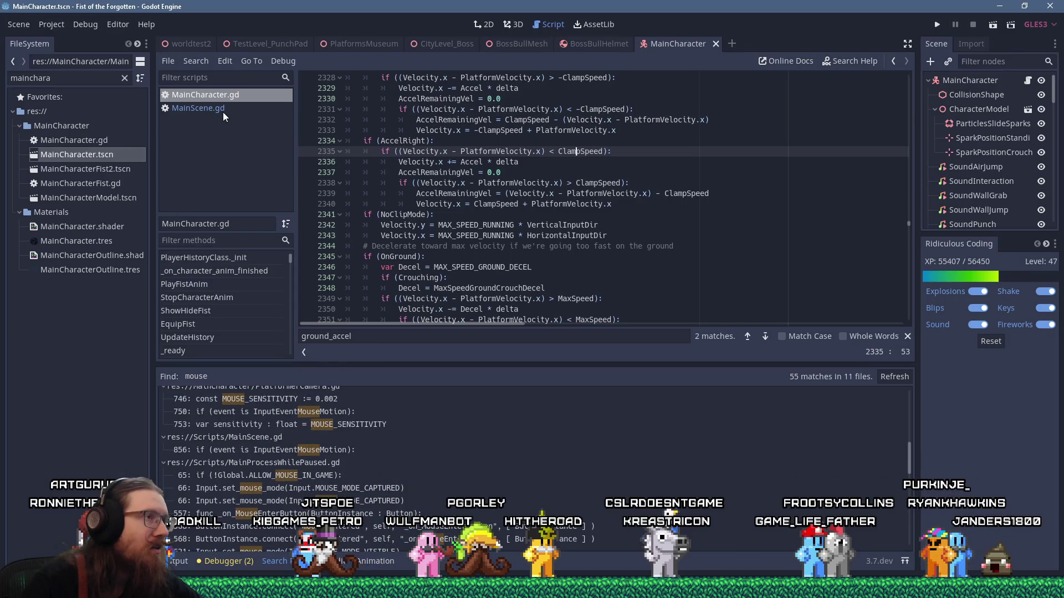
pyautogui.click(196, 62)
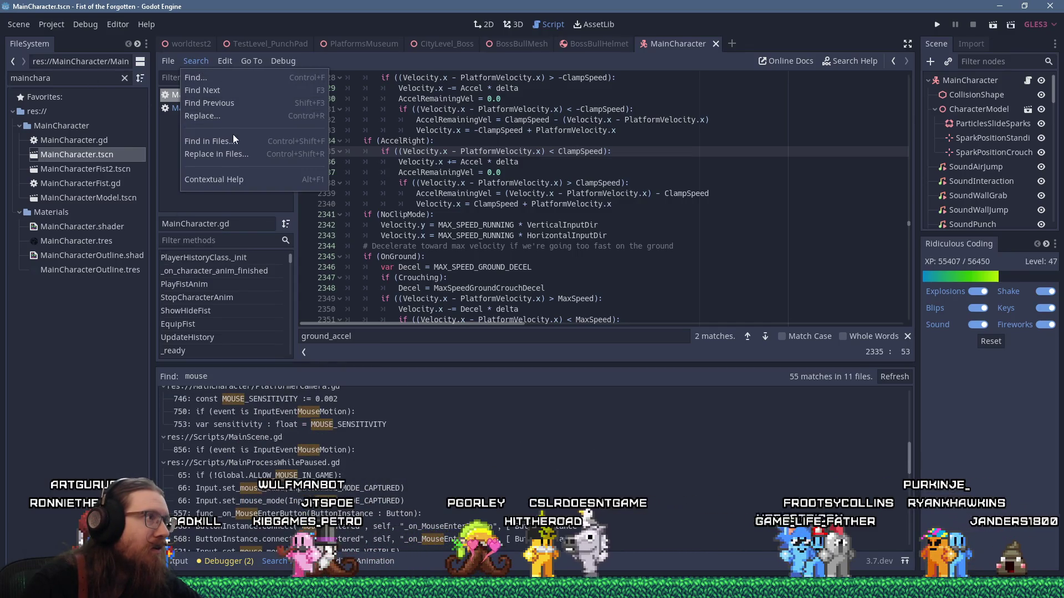
# Step: Search the project for "menu" and open the MainScene.gd match at line 329
pyautogui.click(252, 145)
pyautogui.write('"men')
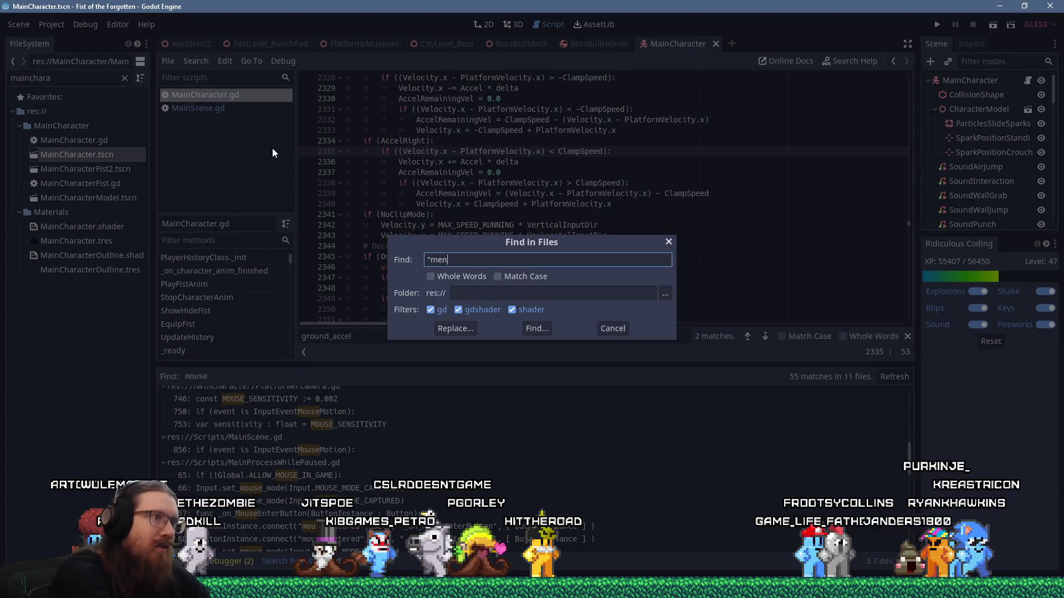
pyautogui.write('u"')
pyautogui.press('Return')
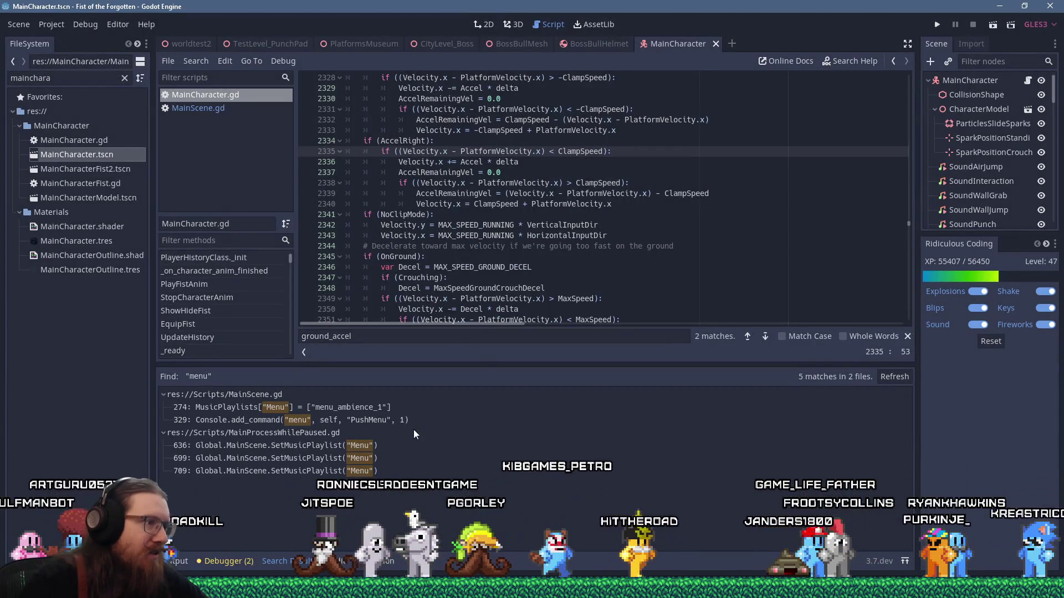
pyautogui.click(407, 421)
# Step: Find 'pushmenu' in MainScene.gd and view the PushMenu and HandleMenuButton calls
pyautogui.click(548, 233)
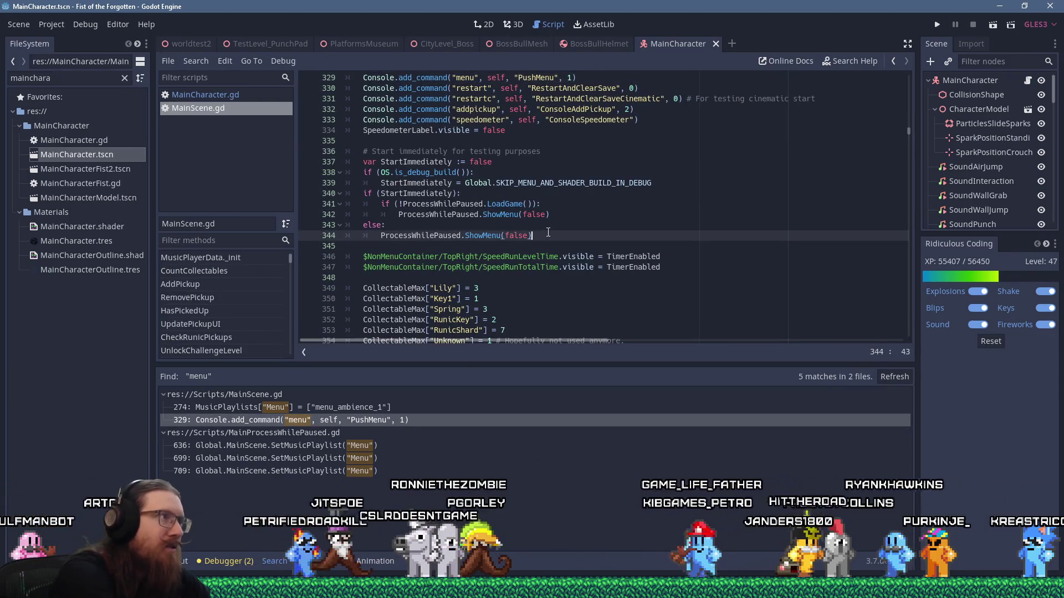
pyautogui.hotkey('ctrl', 'f')
pyautogui.write('pushmenu')
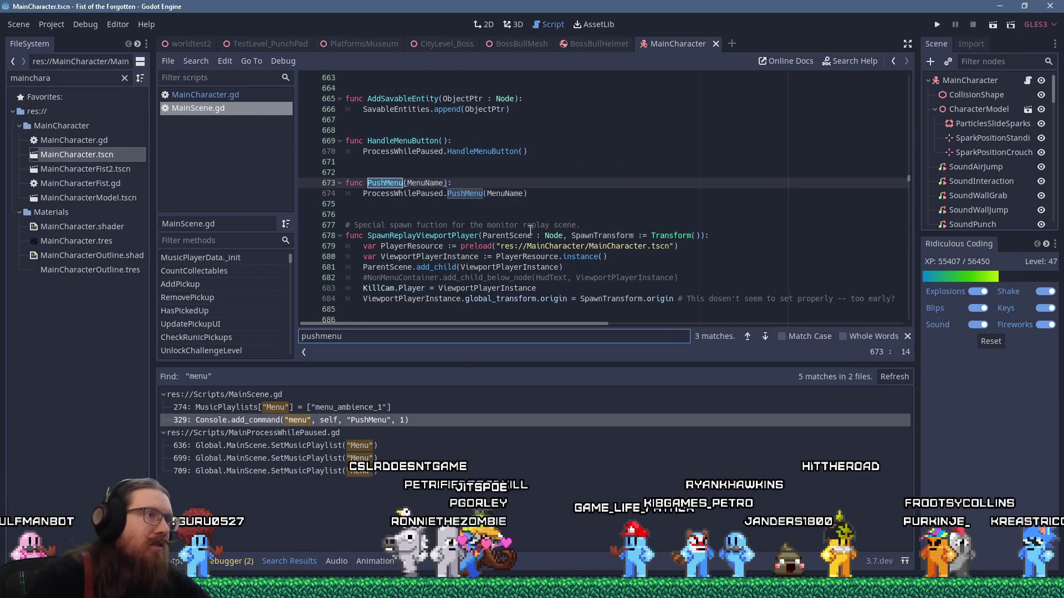
pyautogui.click(482, 193)
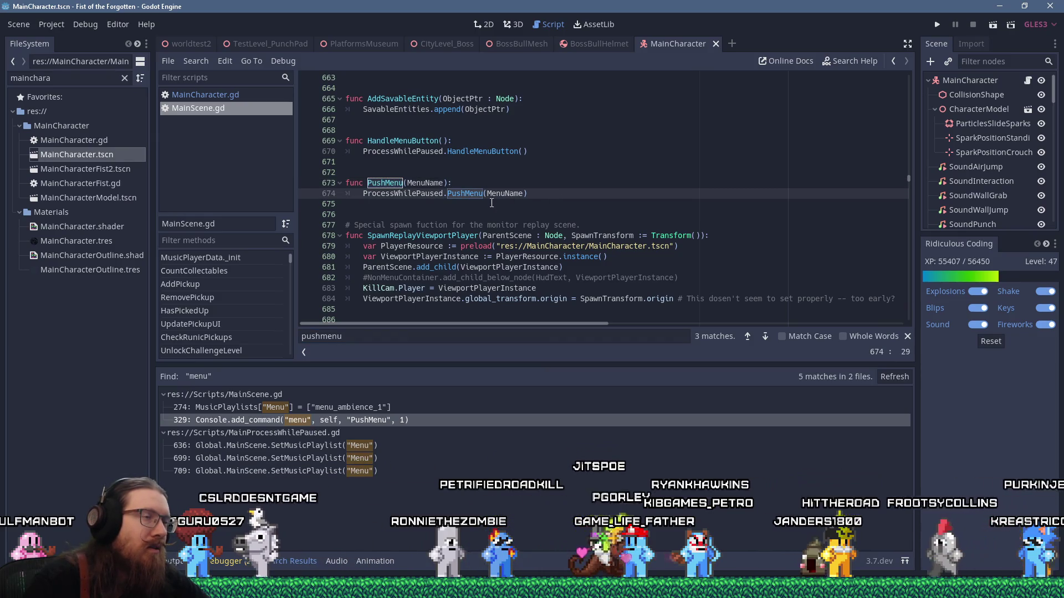
pyautogui.press('Left')
pyautogui.press('Left')
pyautogui.press('Left')
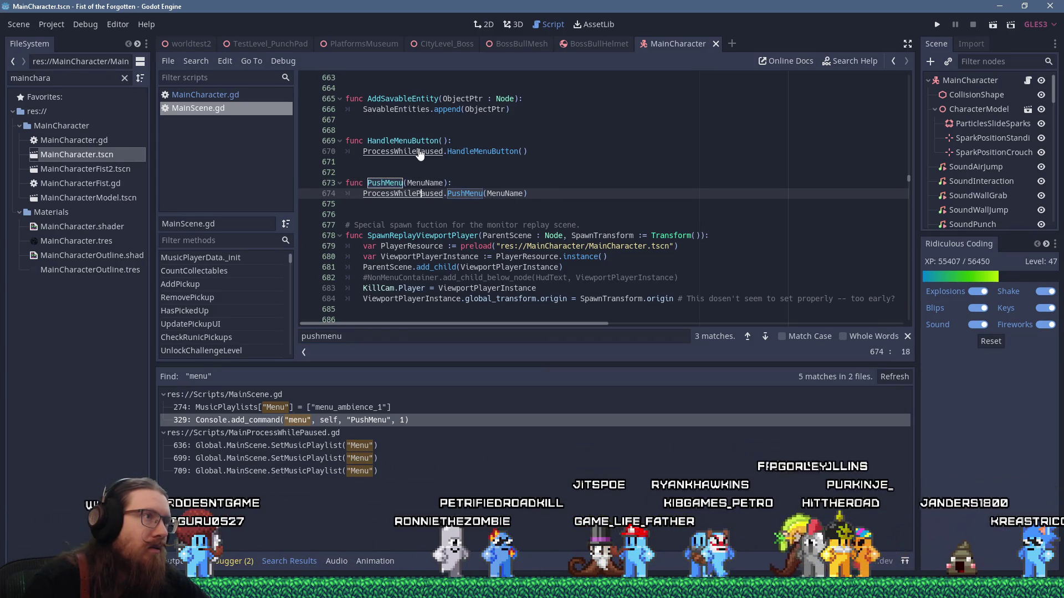
pyautogui.click(420, 151)
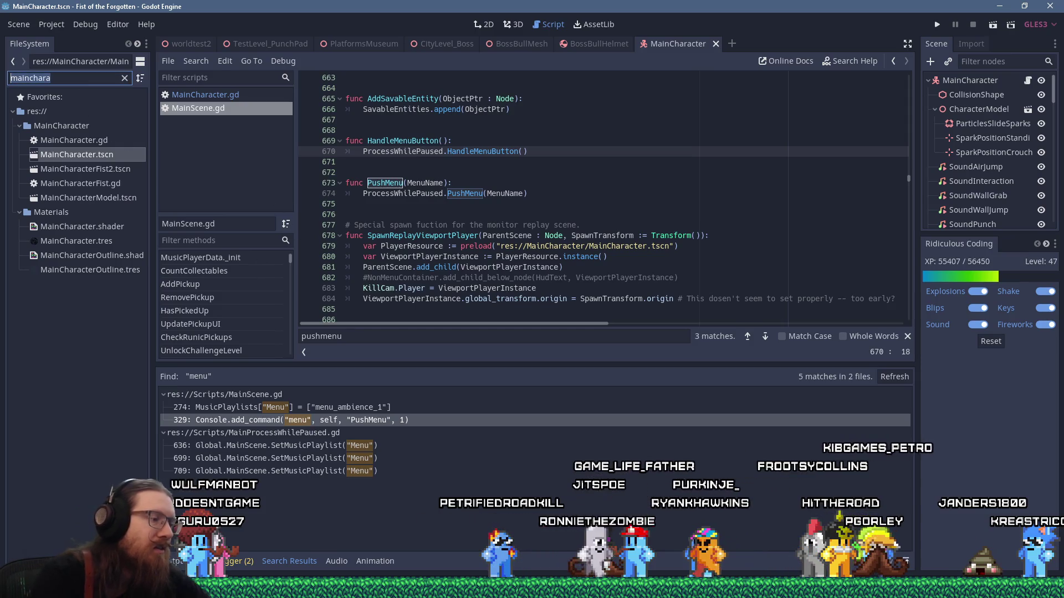
# Step: Filter the FileSystem list by 'paus' and open MainProcessWhilePaused.gd
pyautogui.write('mainscen')
pyautogui.hotkey('ctrl', 'a')
pyautogui.write('paus')
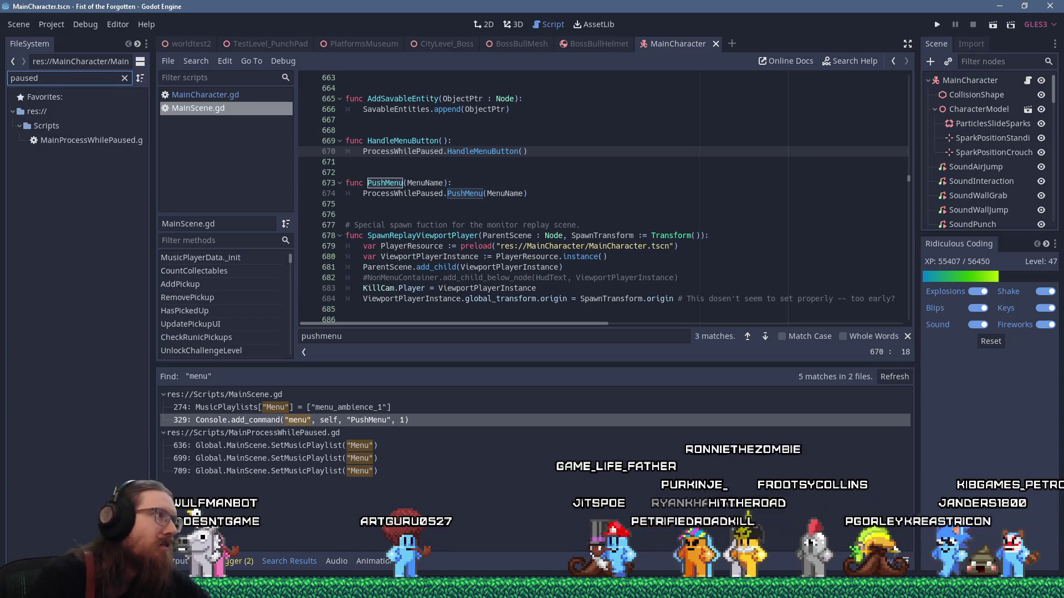
pyautogui.doubleClick(92, 140)
pyautogui.click(592, 177)
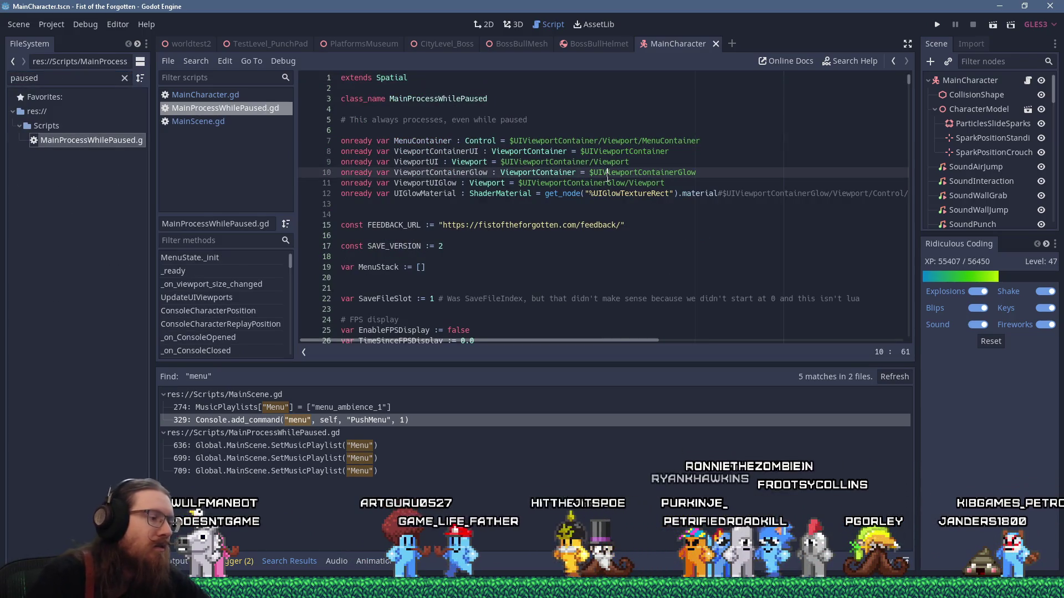
pyautogui.hotkey('ctrl', 'f')
pyautogui.write('pushmenu')
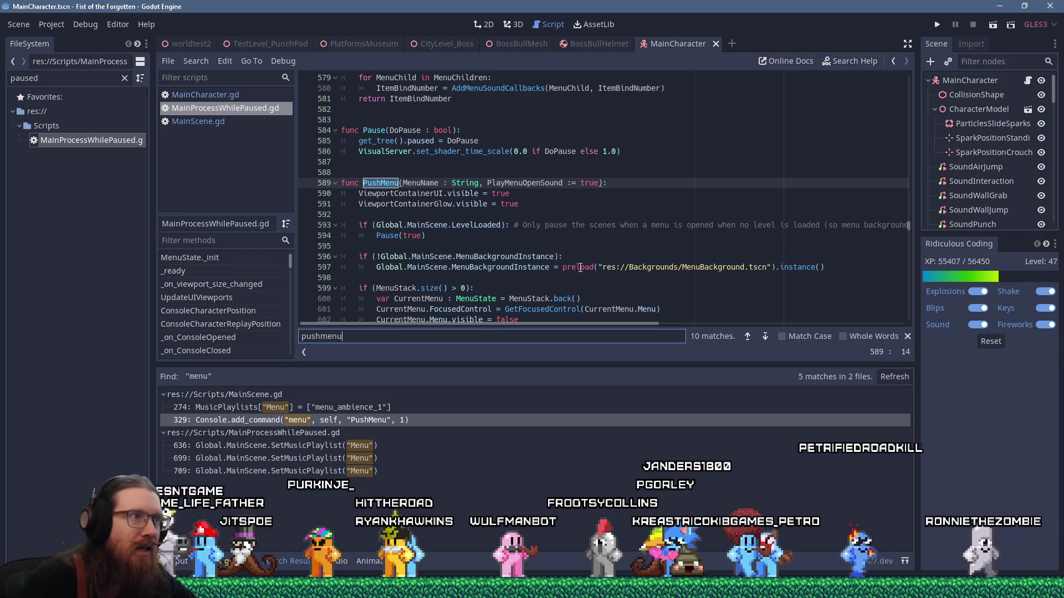
pyautogui.scroll(-2, 582, 260)
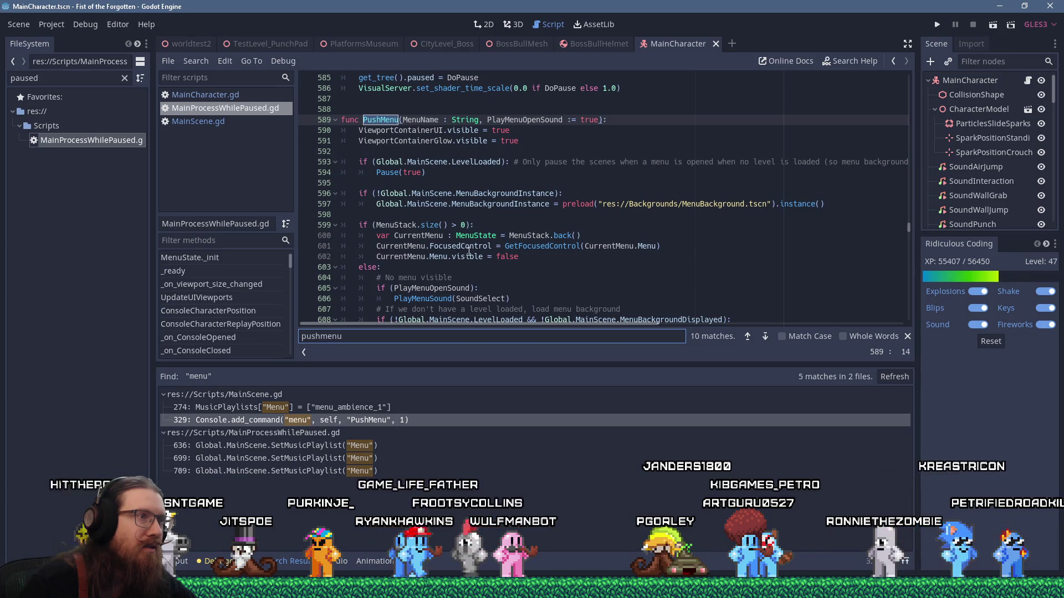
pyautogui.scroll(-1, 465, 255)
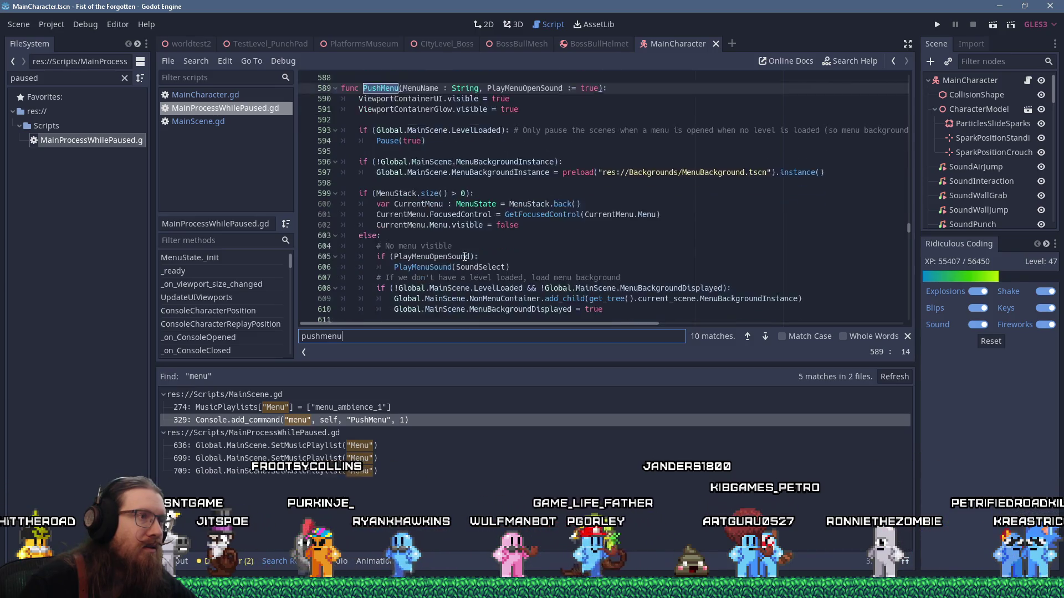
pyautogui.scroll(-1, 464, 256)
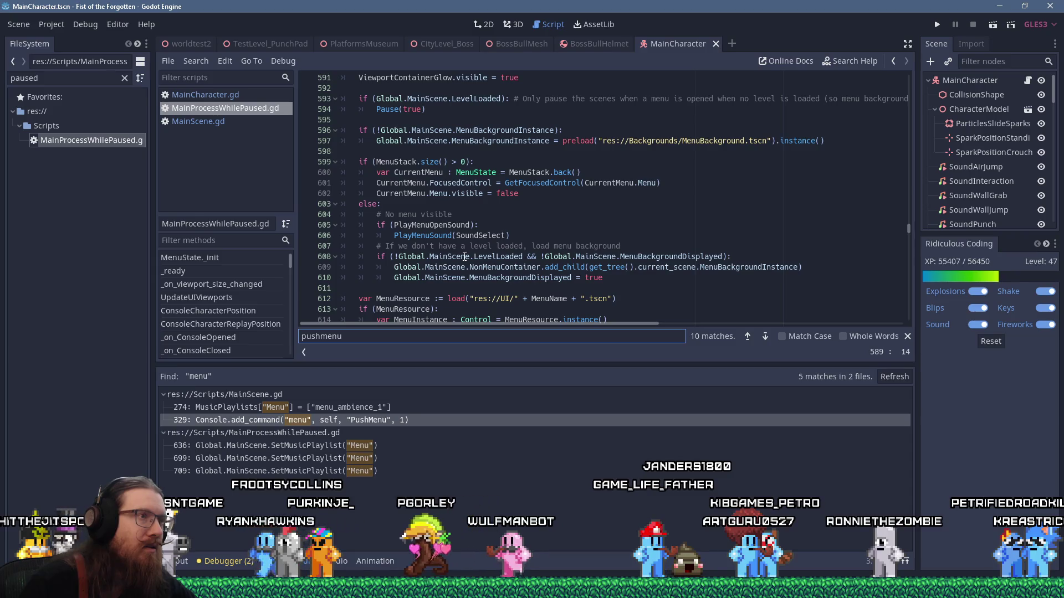
pyautogui.scroll(2, 465, 257)
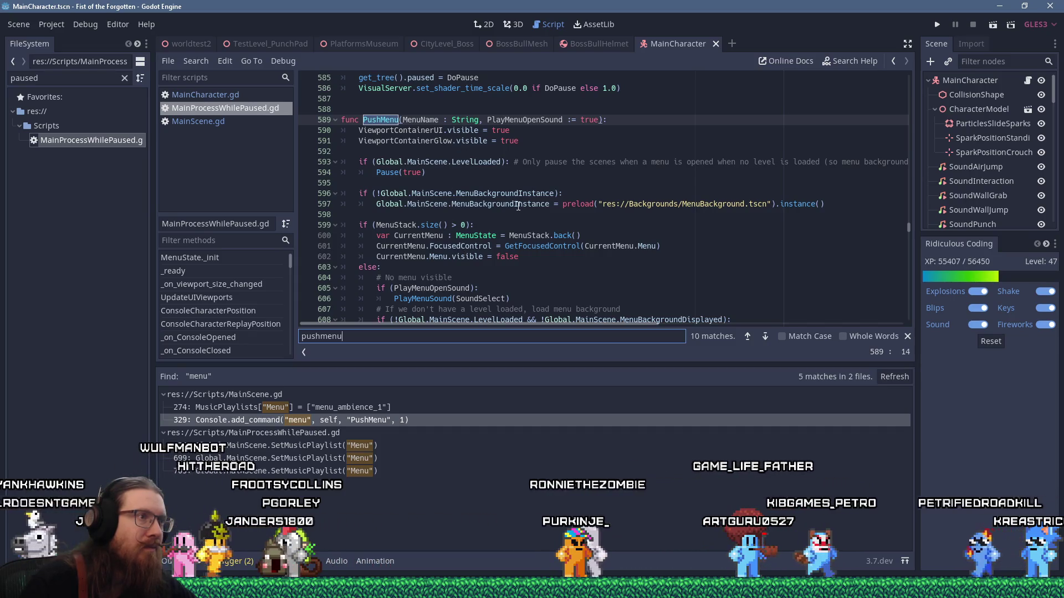
pyautogui.scroll(-2, 520, 244)
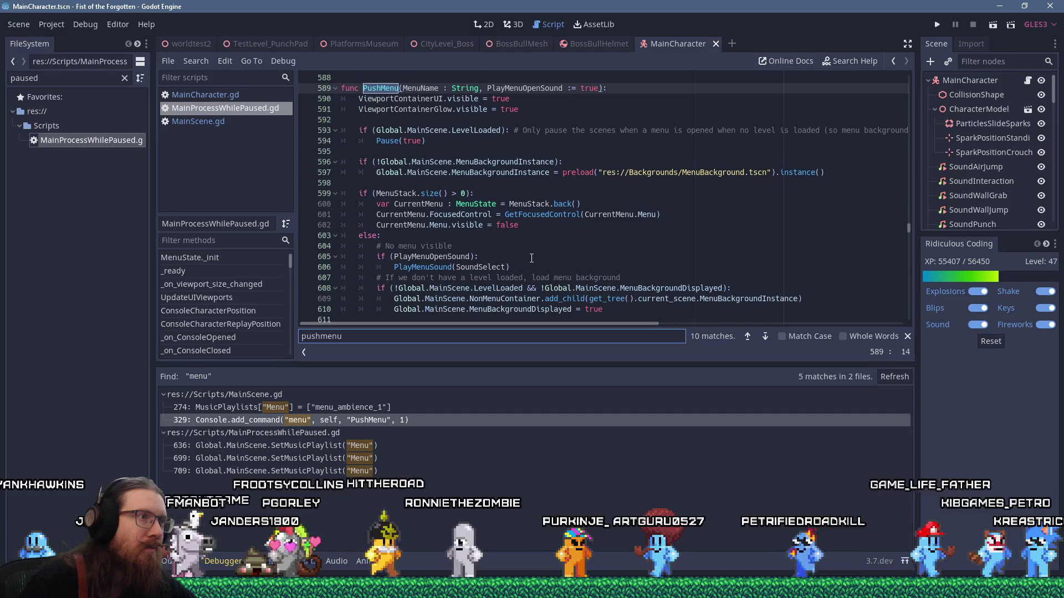
pyautogui.scroll(-1, 531, 257)
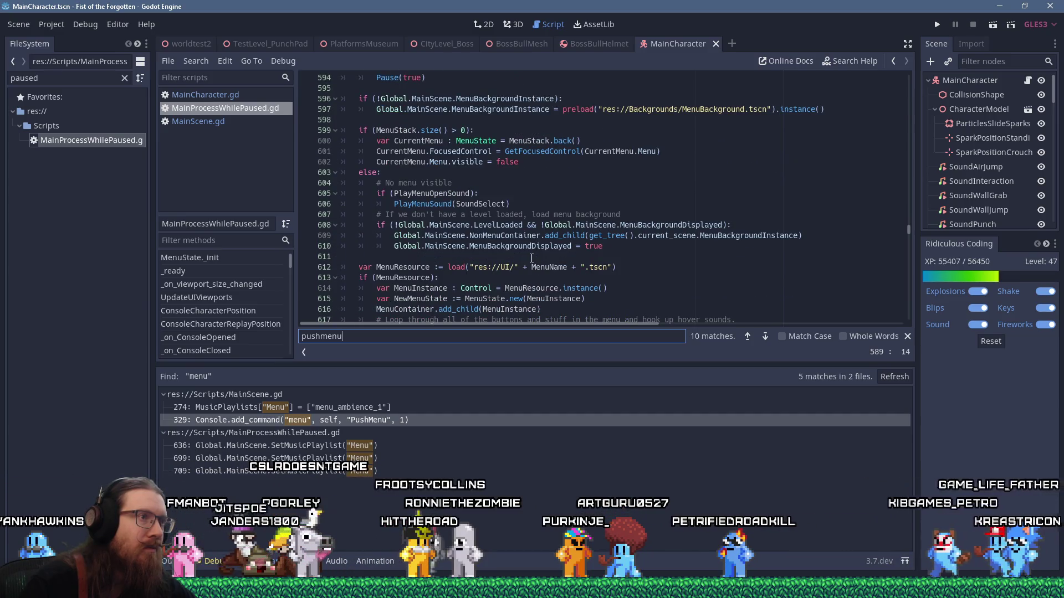
pyautogui.scroll(-2, 565, 262)
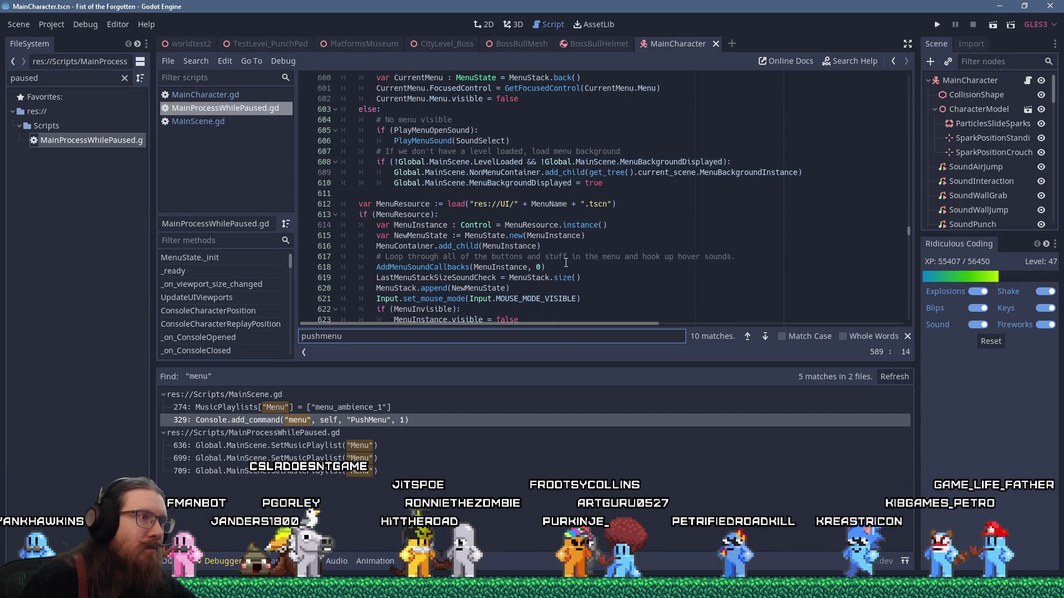
pyautogui.scroll(-1, 566, 262)
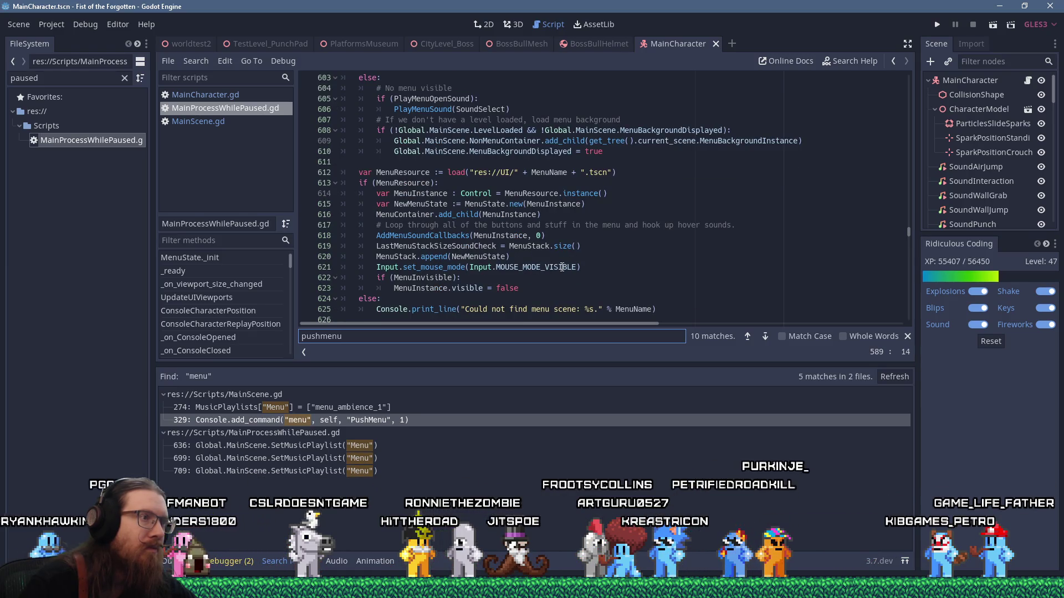
pyautogui.click(438, 267)
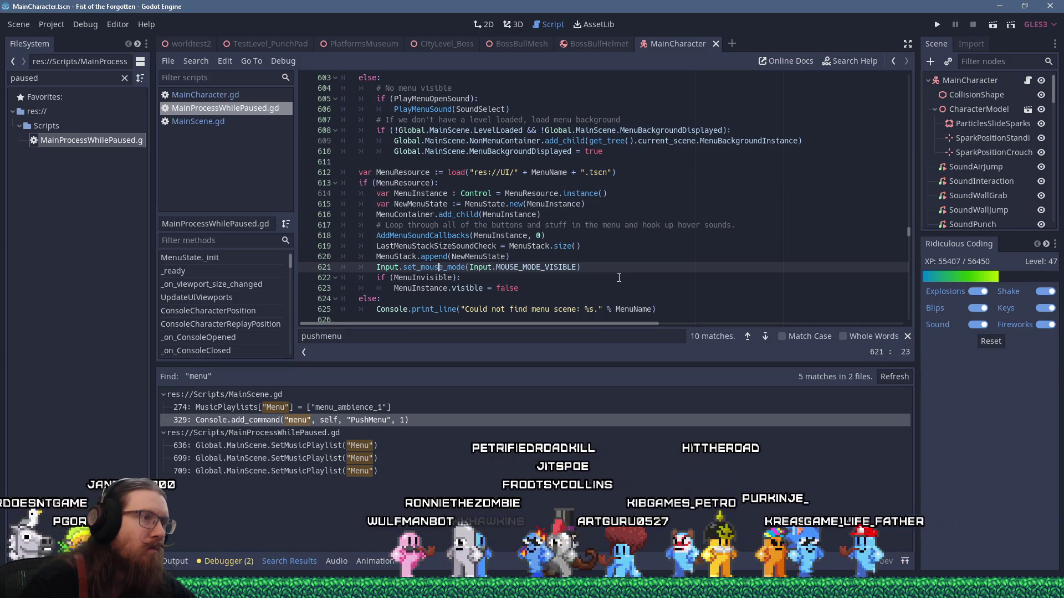
pyautogui.press('Home')
pyautogui.scroll(-2, 612, 278)
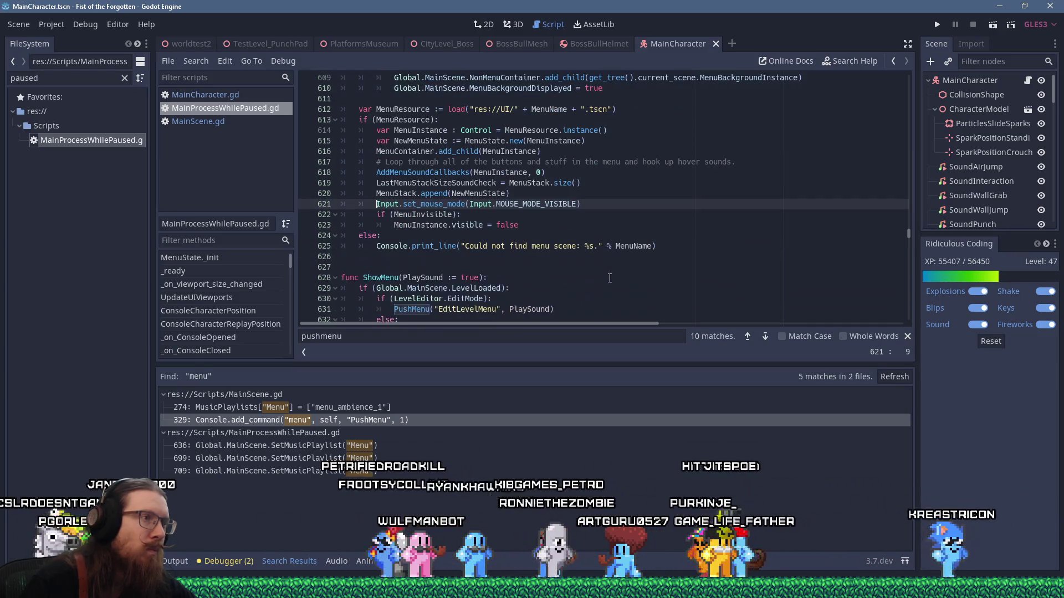
pyautogui.scroll(-2, 610, 277)
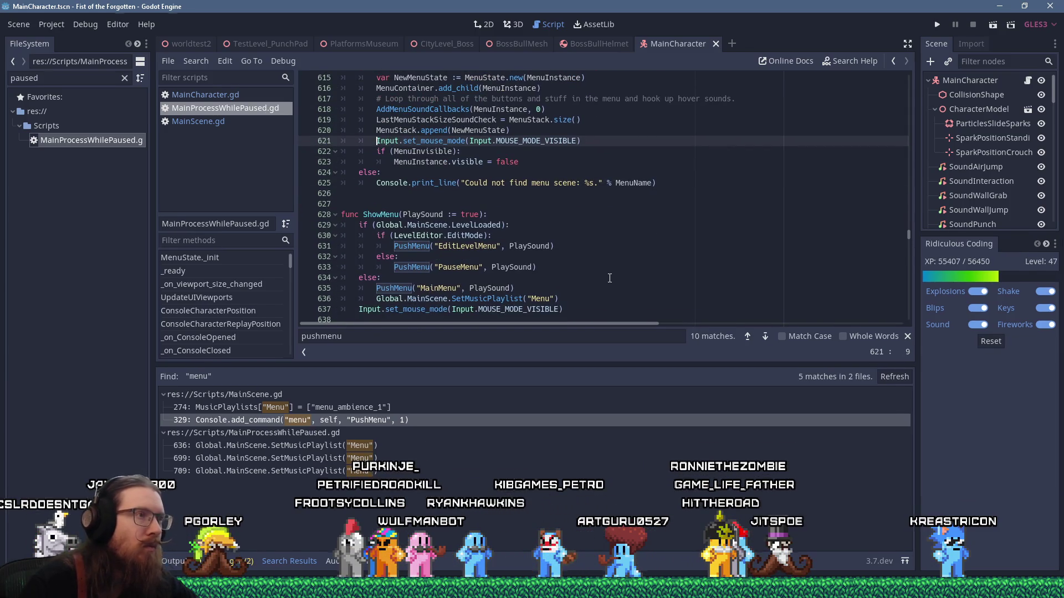
# Step: Play the game, close and reopen the pause menu, quit to the main menu, then quit the game
pyautogui.click(942, 28)
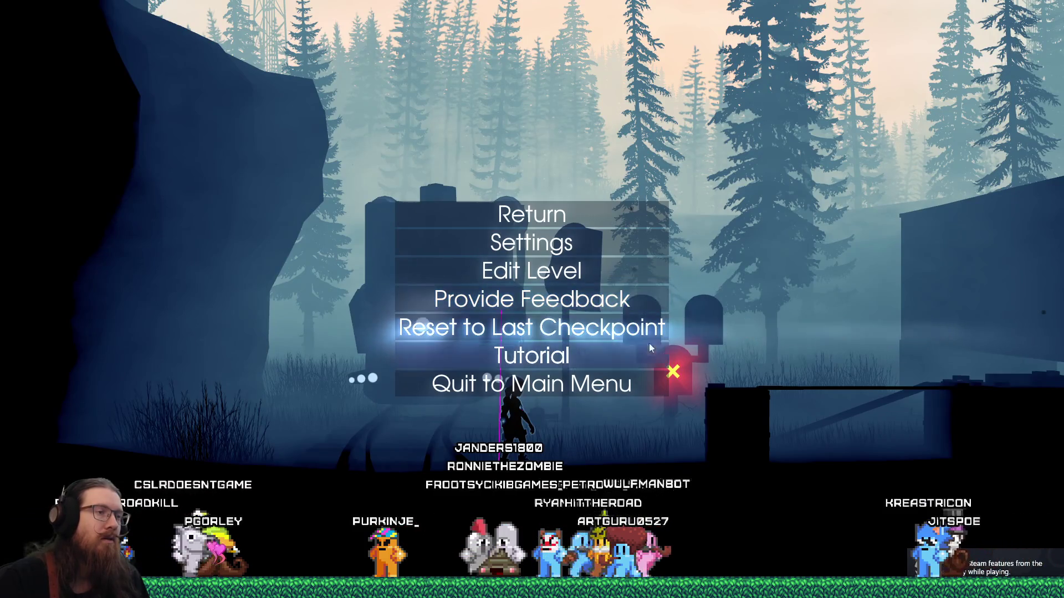
pyautogui.press('Escape')
pyautogui.press('Escape')
pyautogui.press('Down')
pyautogui.press('Down')
pyautogui.press('Down')
pyautogui.press('Return')
pyautogui.press('Down')
pyautogui.press('Down')
pyautogui.press('Return')
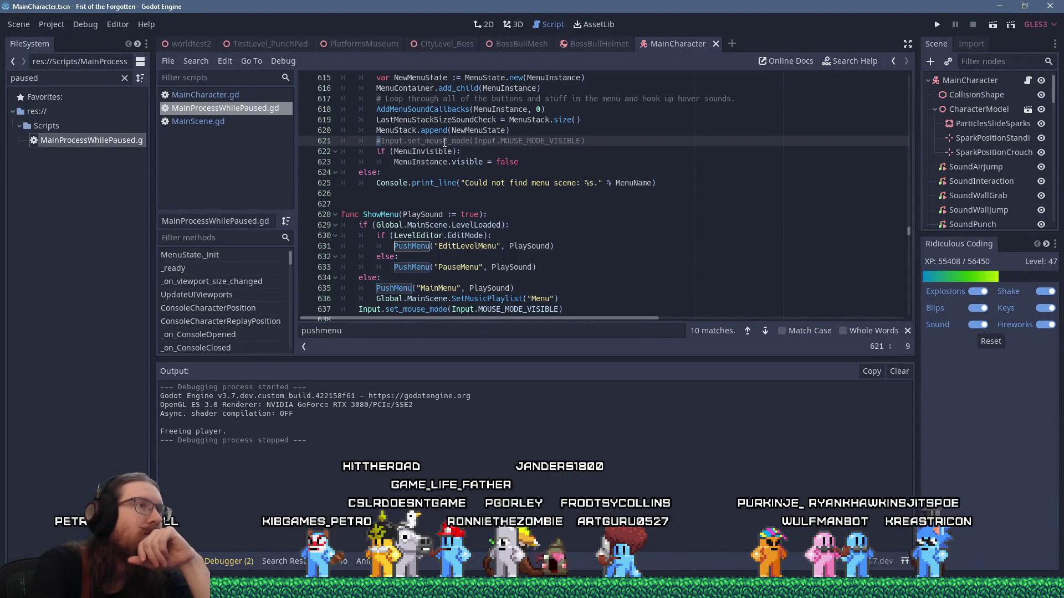
# Step: Uncomment line 621's set_mouse_mode call and search the project for MOUSE_MODE_VISIBLE
pyautogui.press('Delete')
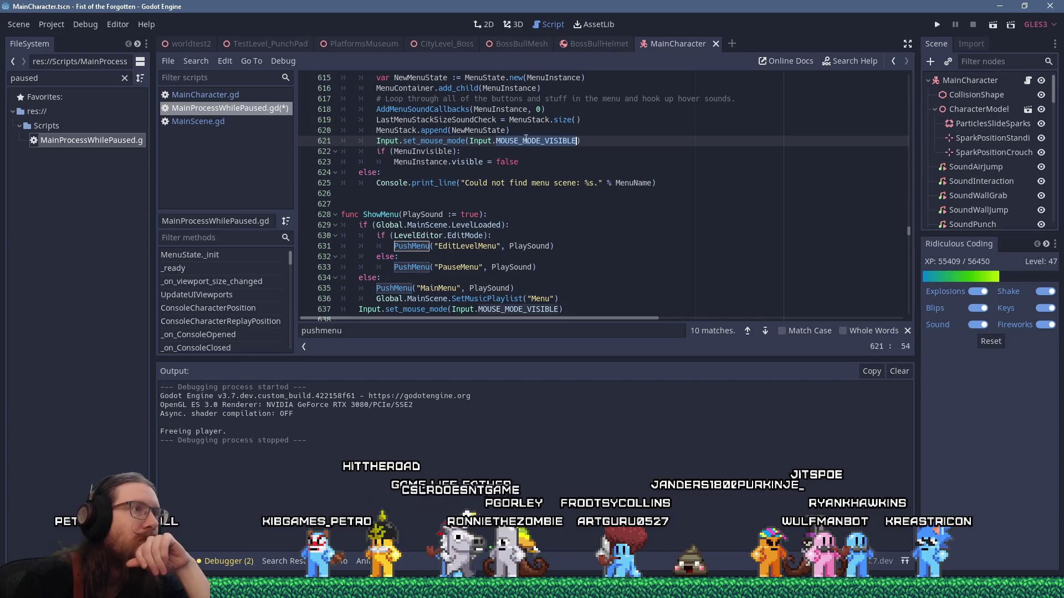
pyautogui.click(198, 61)
pyautogui.click(224, 134)
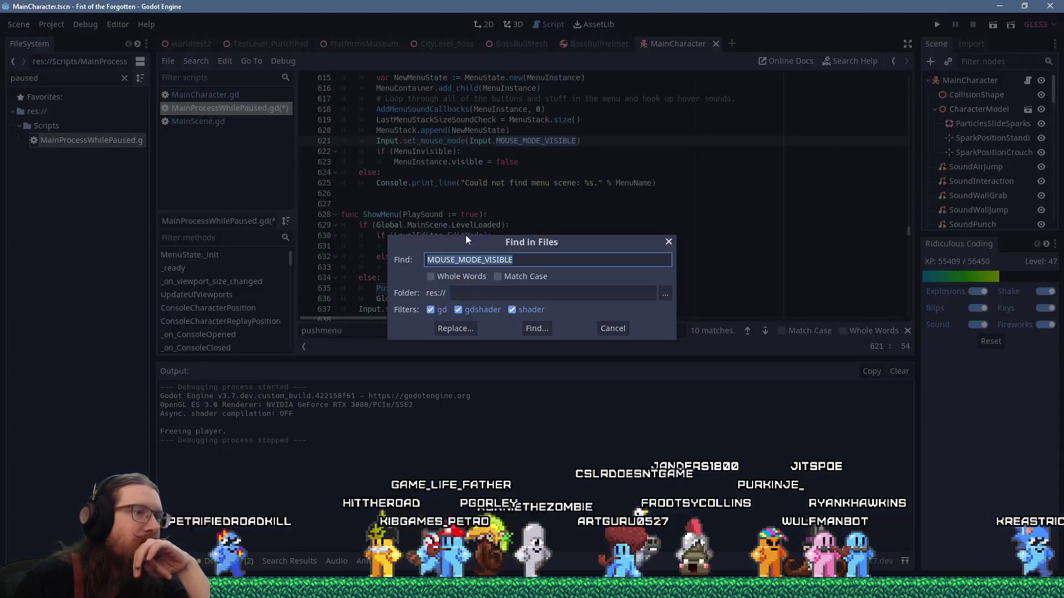
pyautogui.click(535, 330)
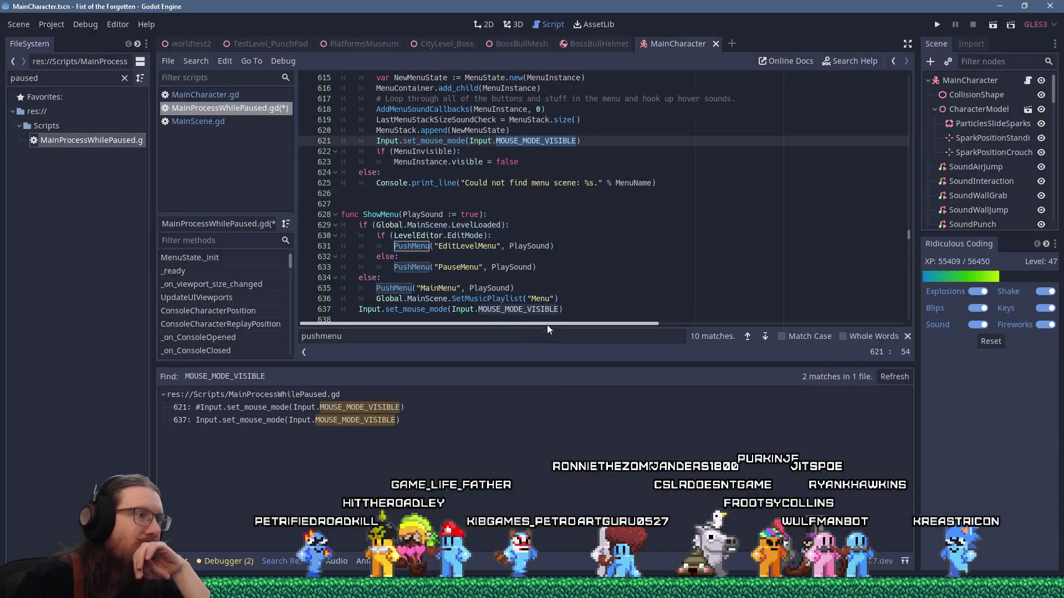
# Step: Compare the MOUSE_MODE_VISIBLE matches on lines 621 and 637
pyautogui.click(414, 418)
pyautogui.click(412, 410)
pyautogui.click(410, 418)
pyautogui.click(417, 406)
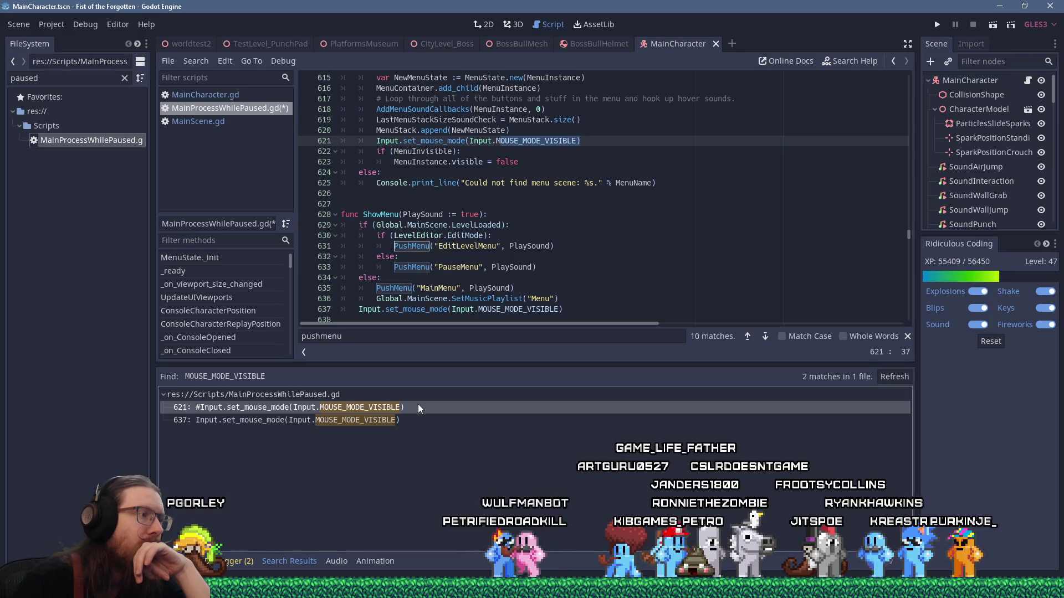
pyautogui.click(407, 418)
pyautogui.scroll(-2, 503, 214)
pyautogui.scroll(6, 504, 214)
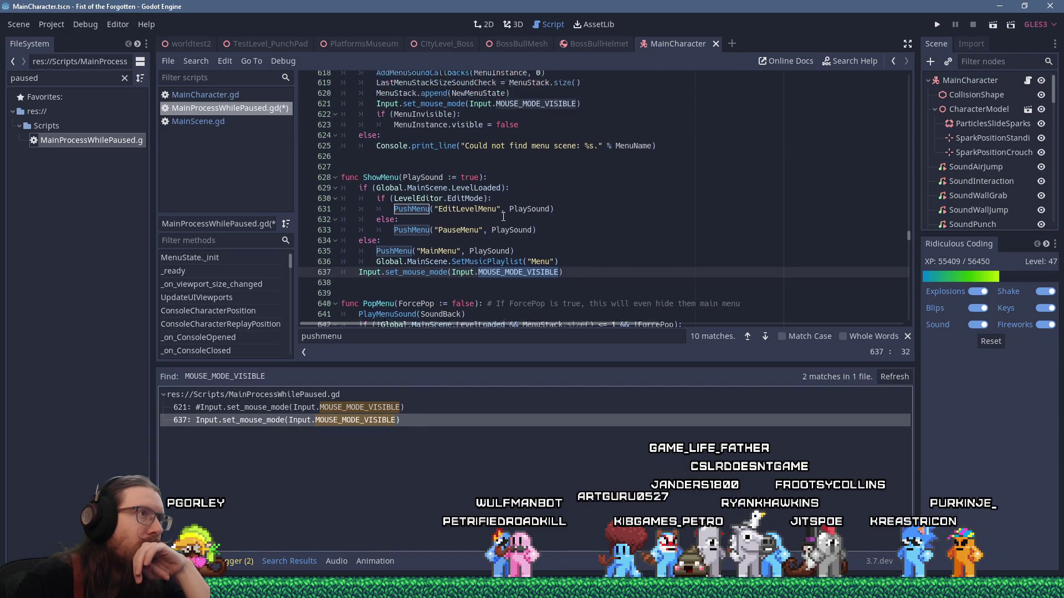
pyautogui.scroll(10, 504, 216)
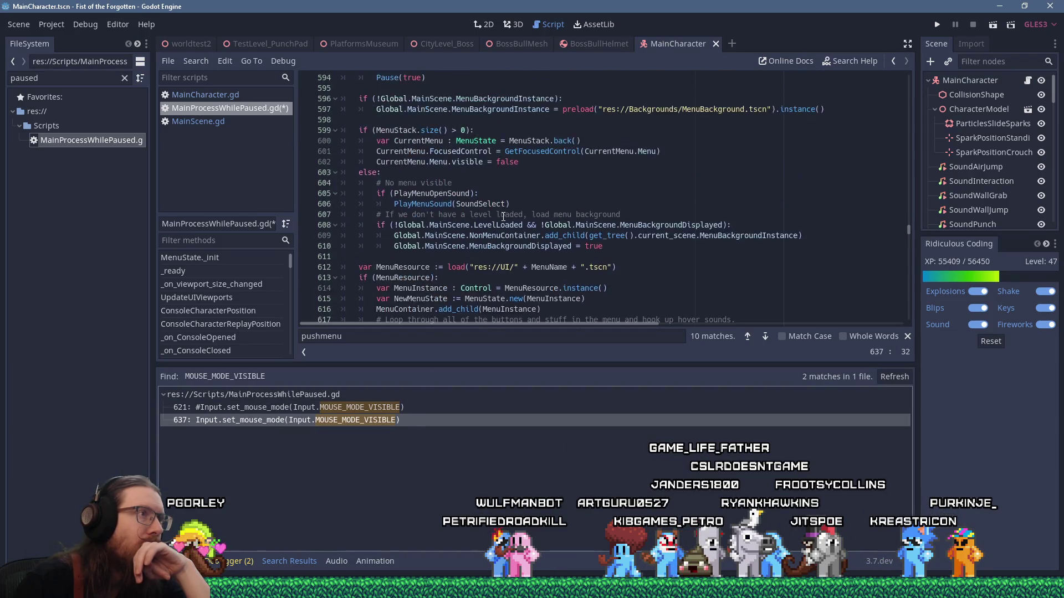
pyautogui.scroll(-7, 503, 213)
pyautogui.scroll(-8, 503, 214)
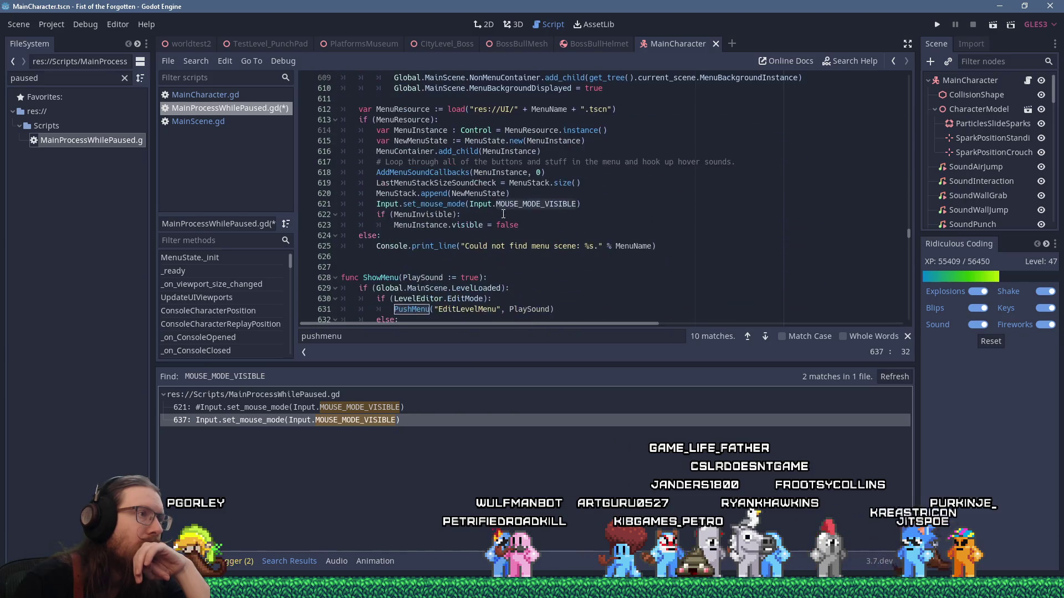
pyautogui.scroll(1, 503, 214)
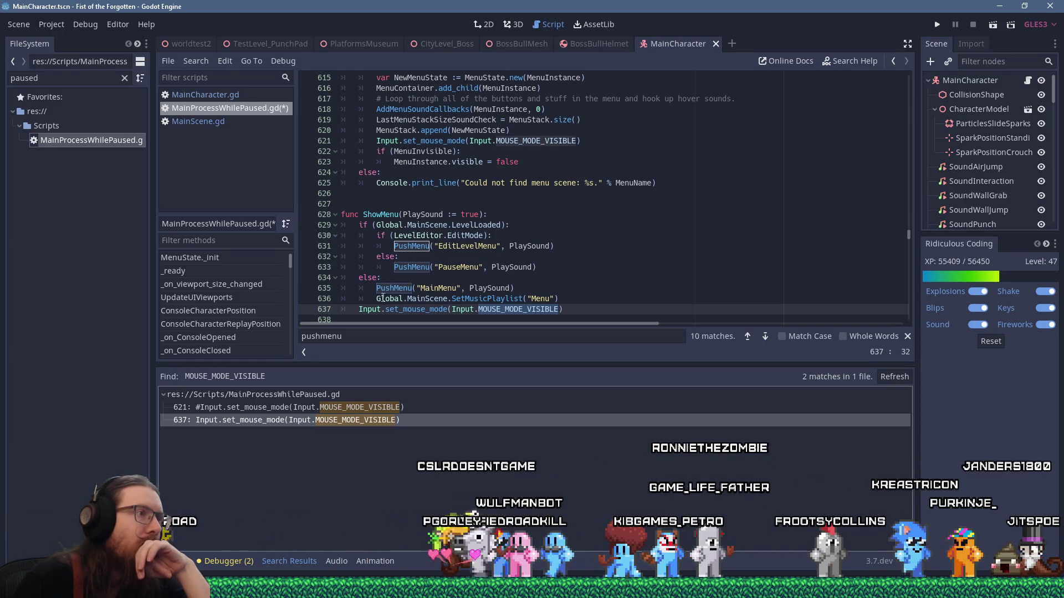
# Step: Select the ShowMenu function name and review the code above PushMenu
pyautogui.doubleClick(382, 214)
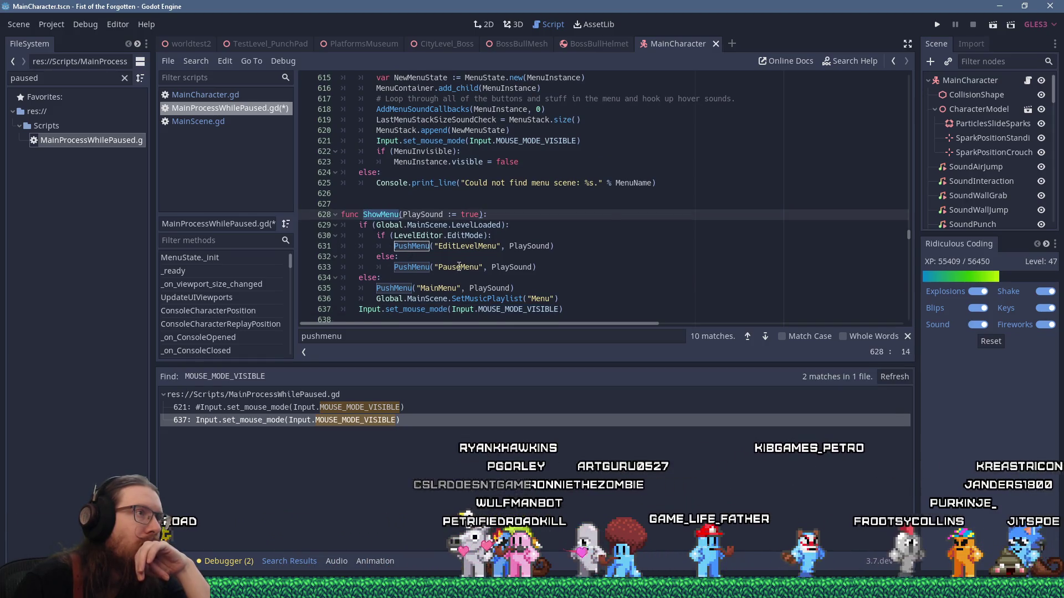
pyautogui.scroll(2, 458, 268)
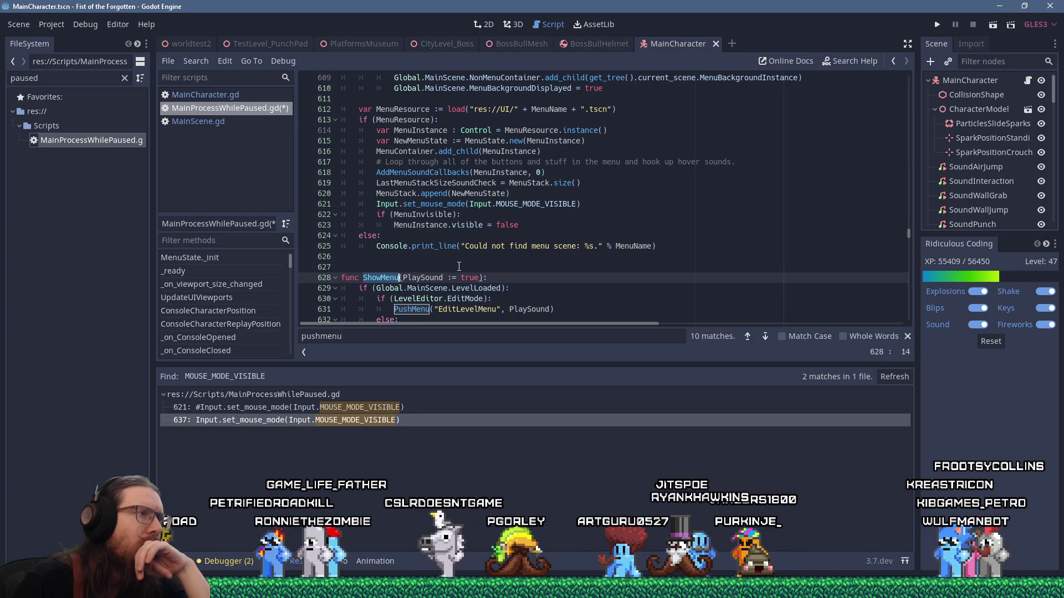
pyautogui.scroll(8, 459, 266)
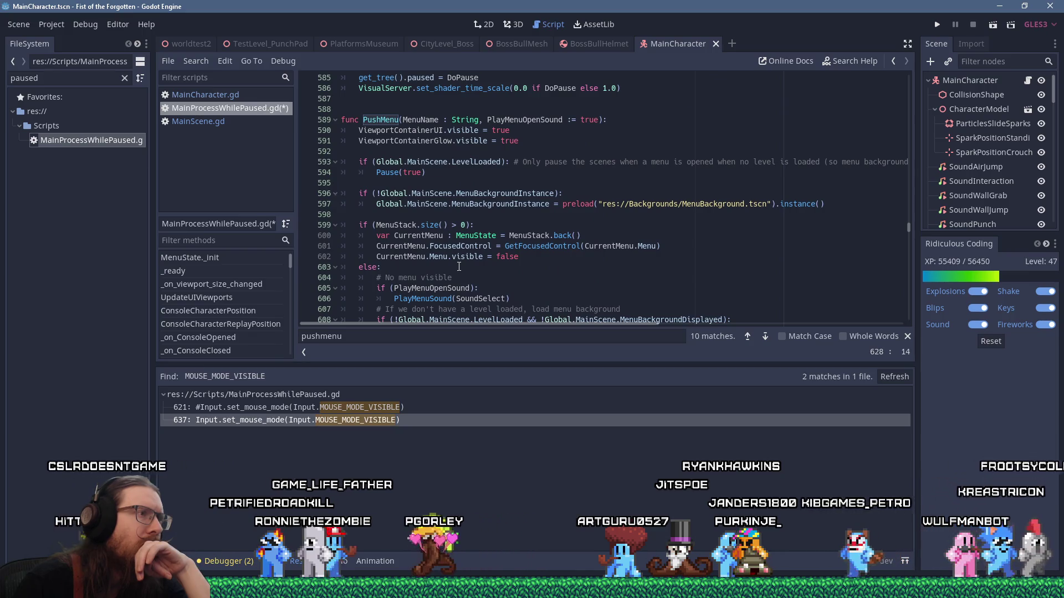
pyautogui.scroll(-6, 459, 267)
pyautogui.scroll(-4, 459, 266)
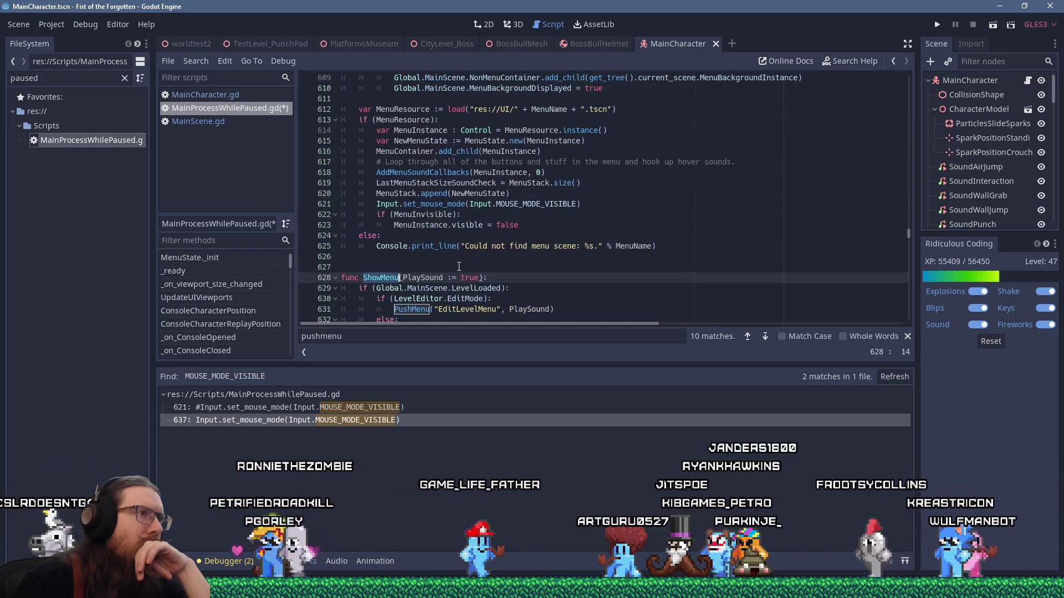
pyautogui.scroll(12, 459, 267)
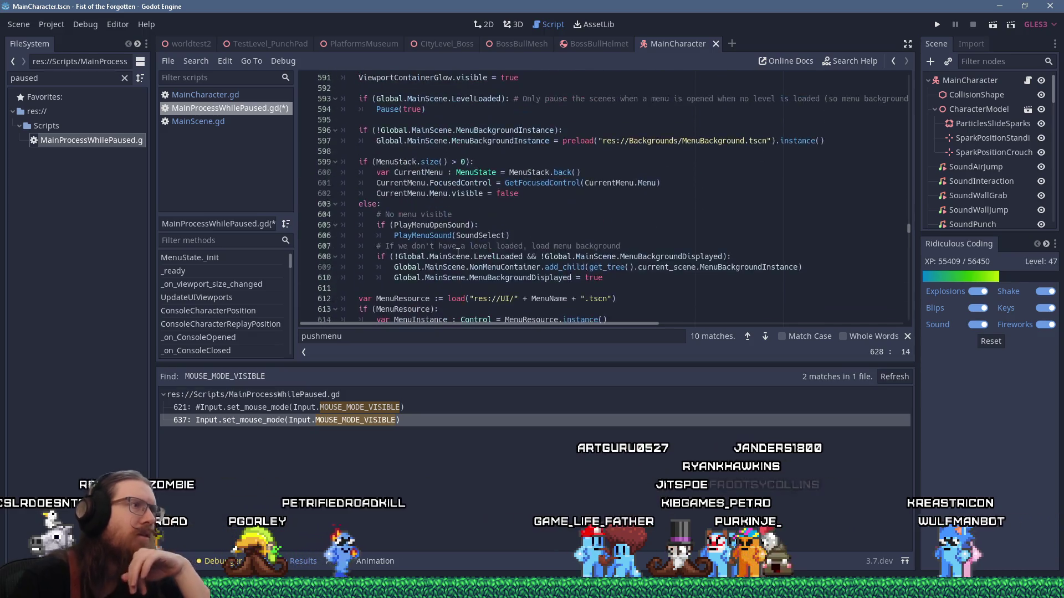
pyautogui.click(517, 172)
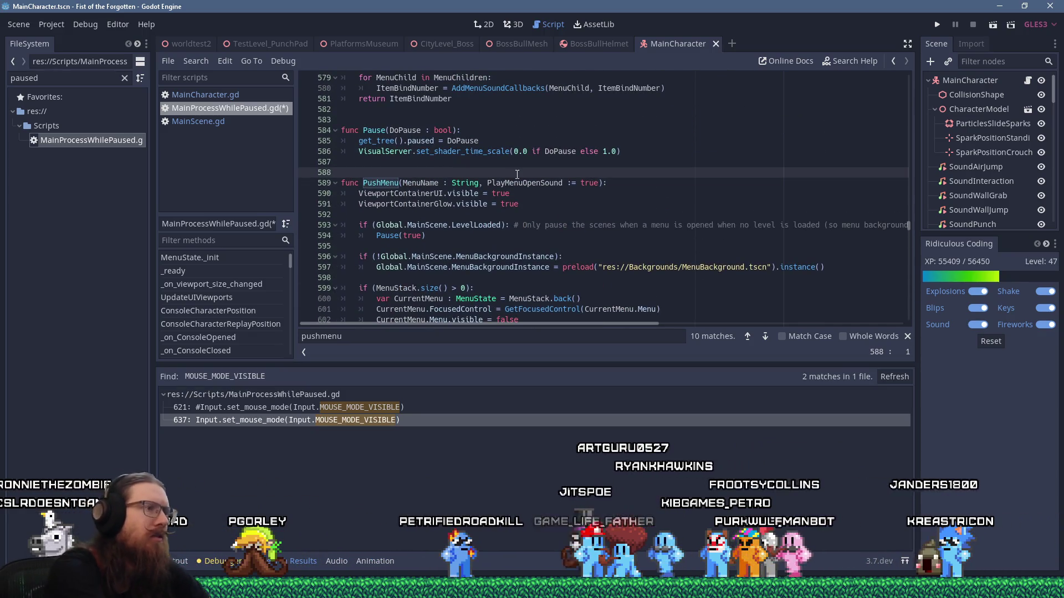
# Step: Search the script for 'show' and go back to the set_mouse_mode call on line 621
pyautogui.hotkey('ctrl', 'f')
pyautogui.write('show')
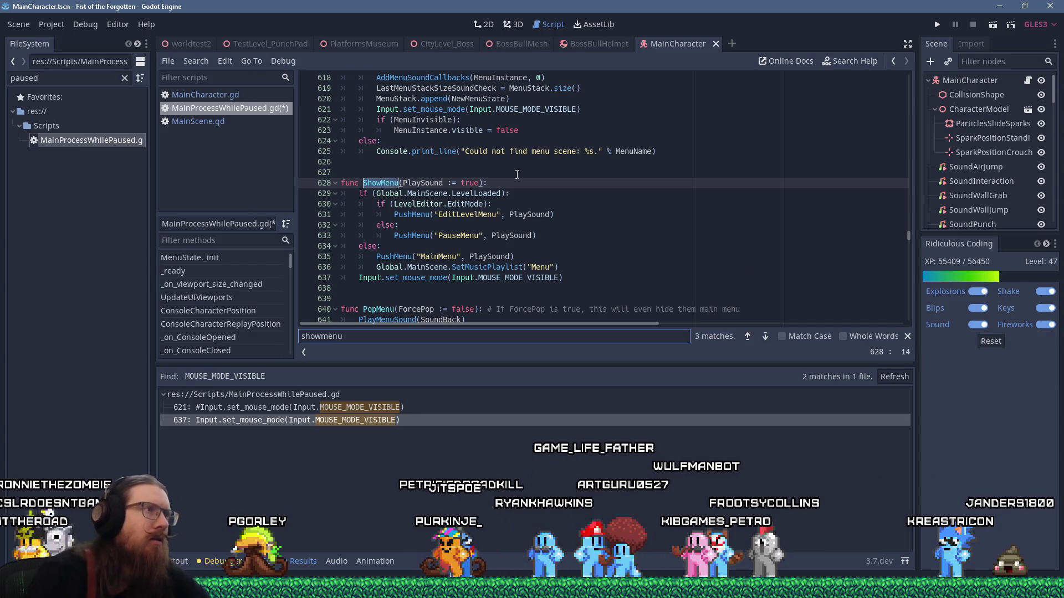
pyautogui.scroll(1, 507, 176)
pyautogui.click(458, 141)
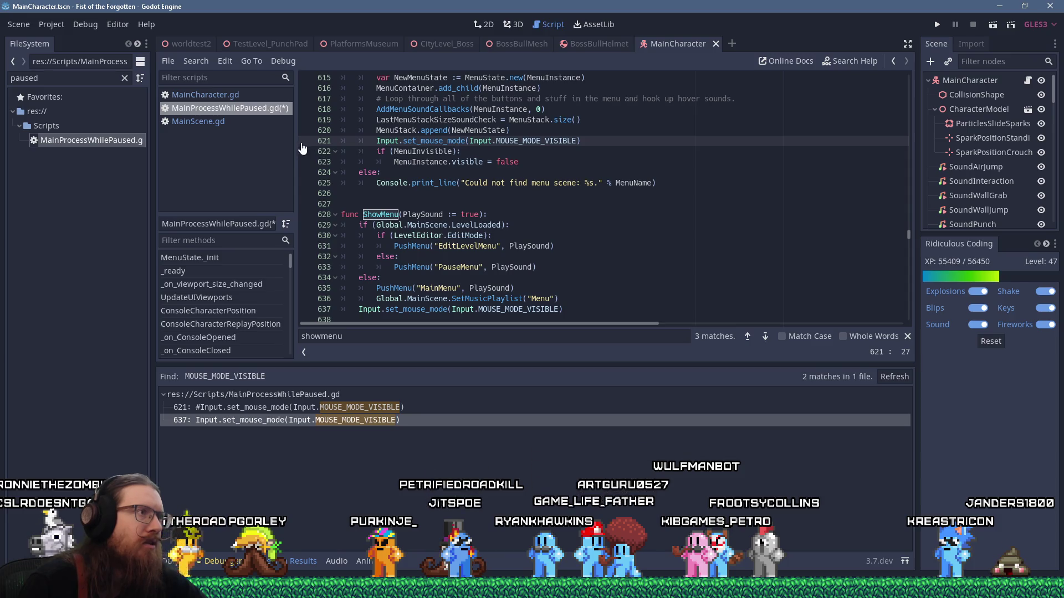
# Step: Add a breakpoint on line 629 in ShowMenu, then run the game and open its menu
pyautogui.click(307, 227)
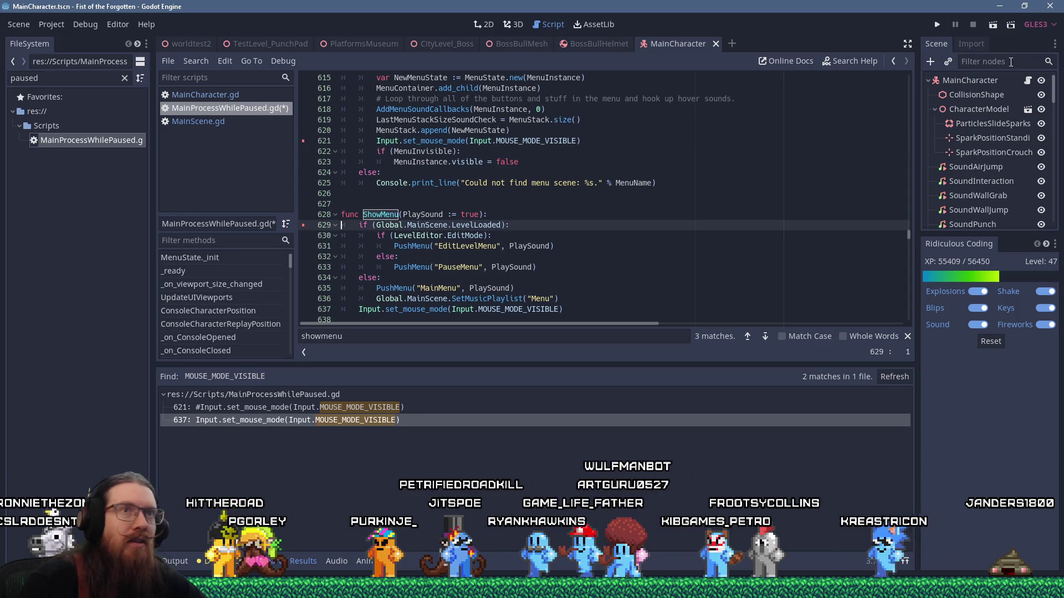
pyautogui.click(942, 28)
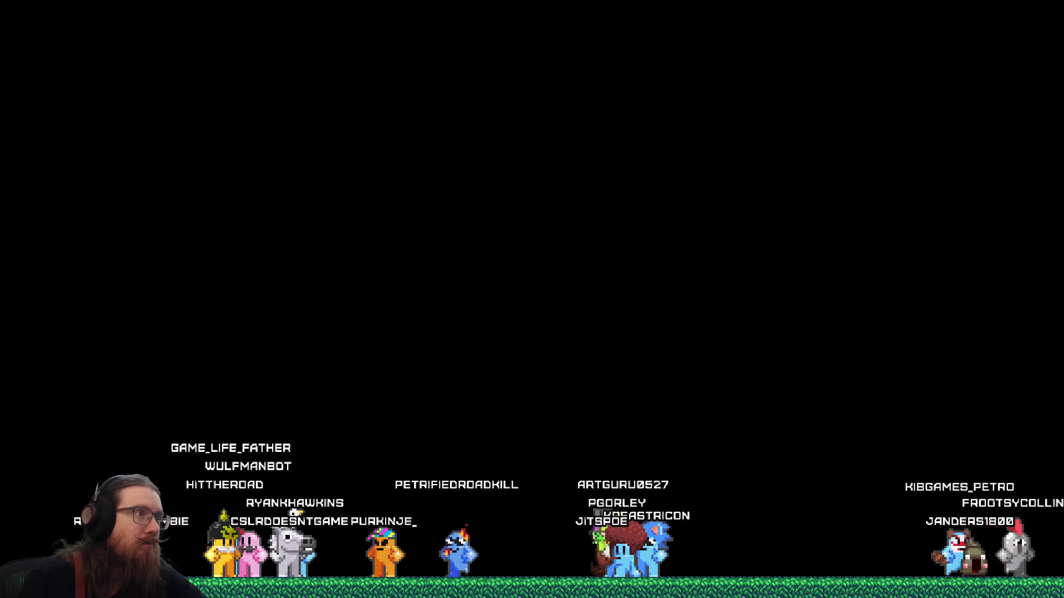
pyautogui.press('Escape')
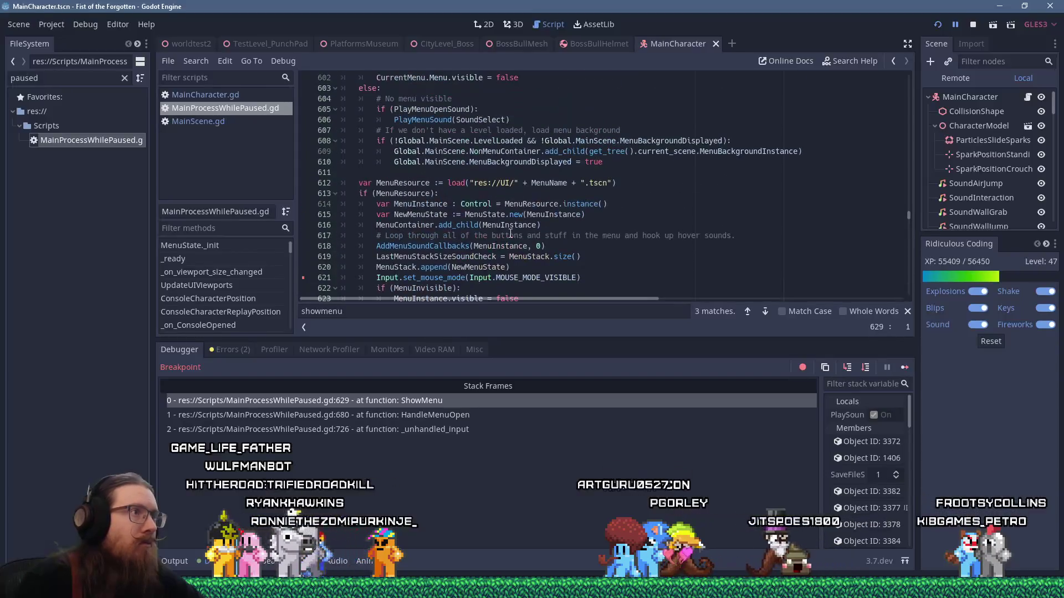
# Step: Inspect the HandleMenuOpen caller frame at line 680, then return to the ShowMenu frame
pyautogui.scroll(1, 510, 234)
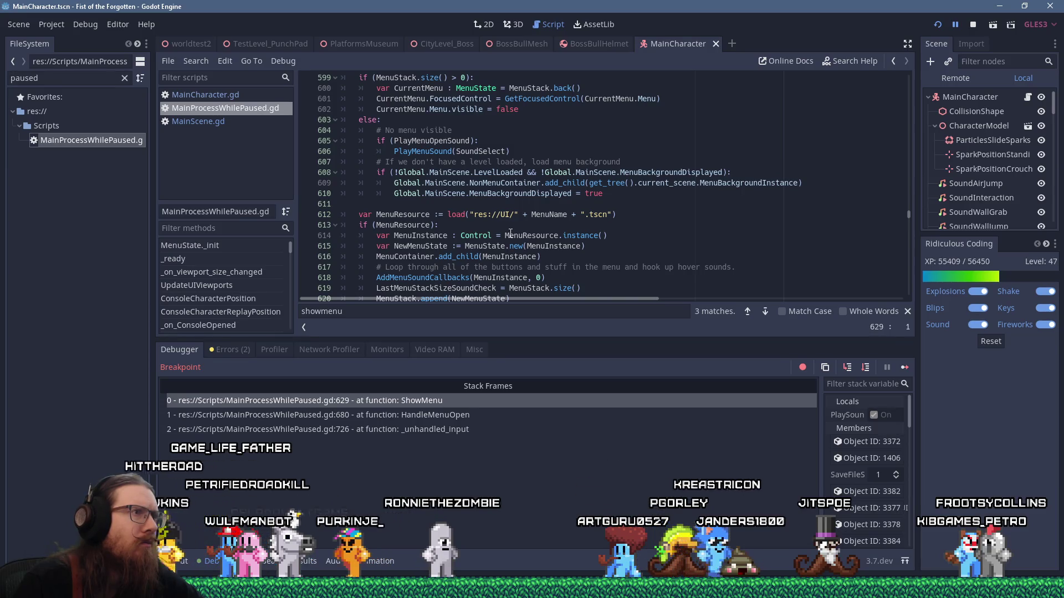
pyautogui.scroll(2, 509, 233)
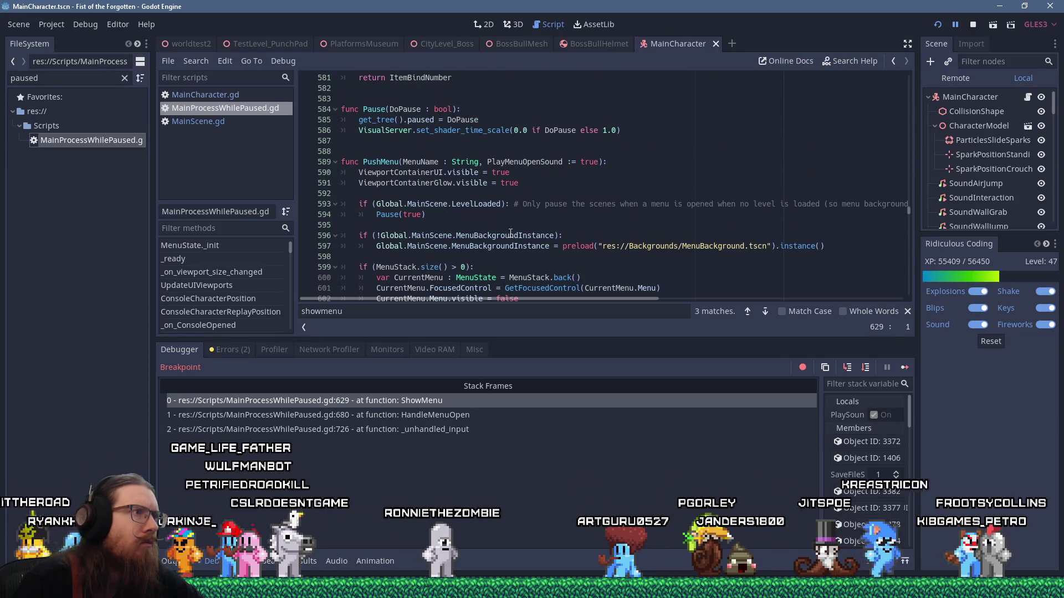
pyautogui.scroll(-7, 510, 233)
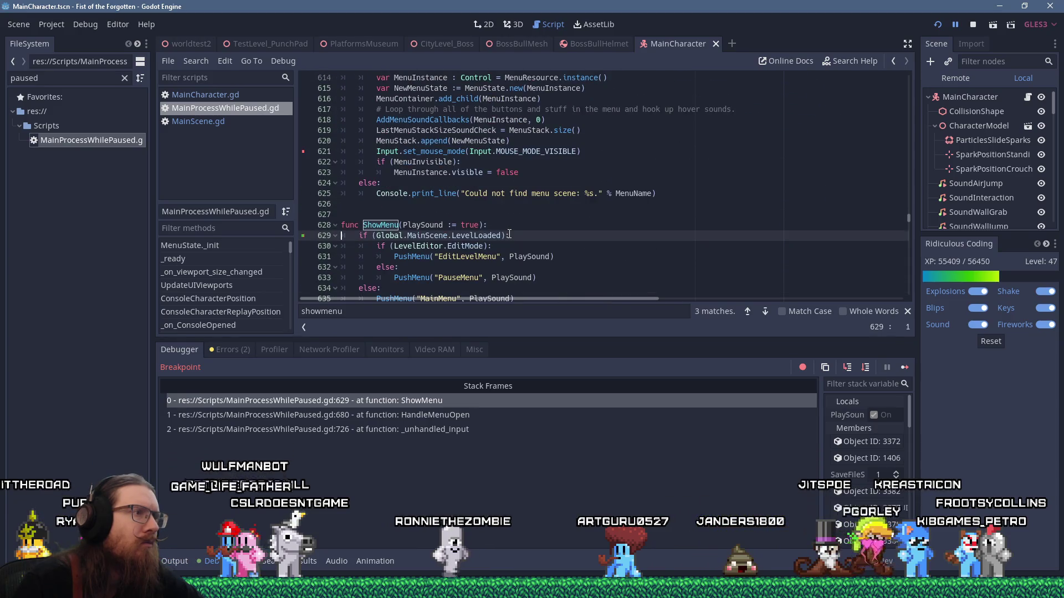
pyautogui.click(471, 415)
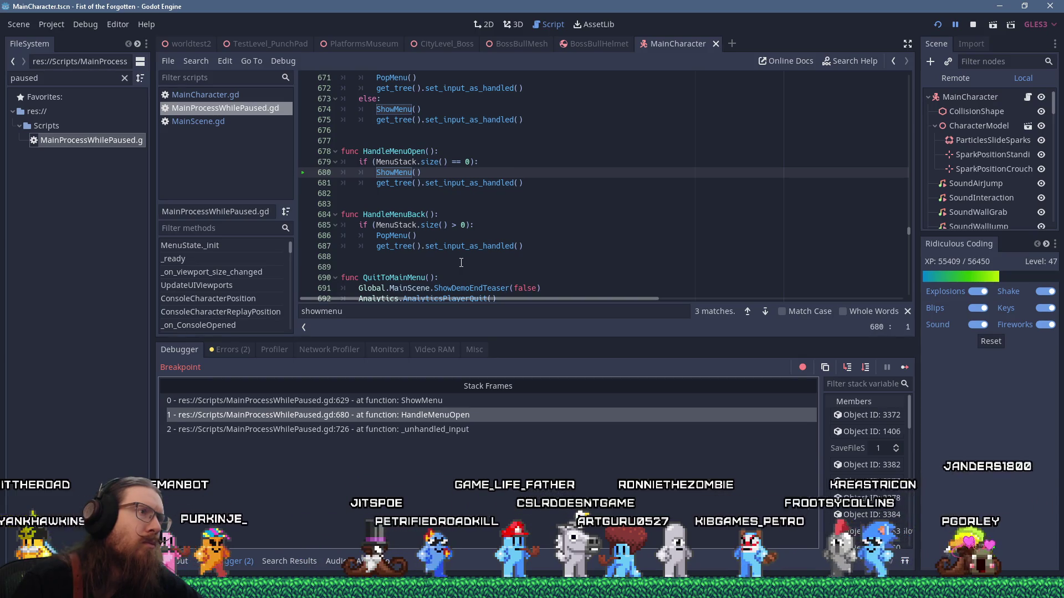
pyautogui.click(433, 404)
# Step: Resume execution until the debugger stops at the line 621 breakpoint in PushMenu
pyautogui.scroll(5, 395, 245)
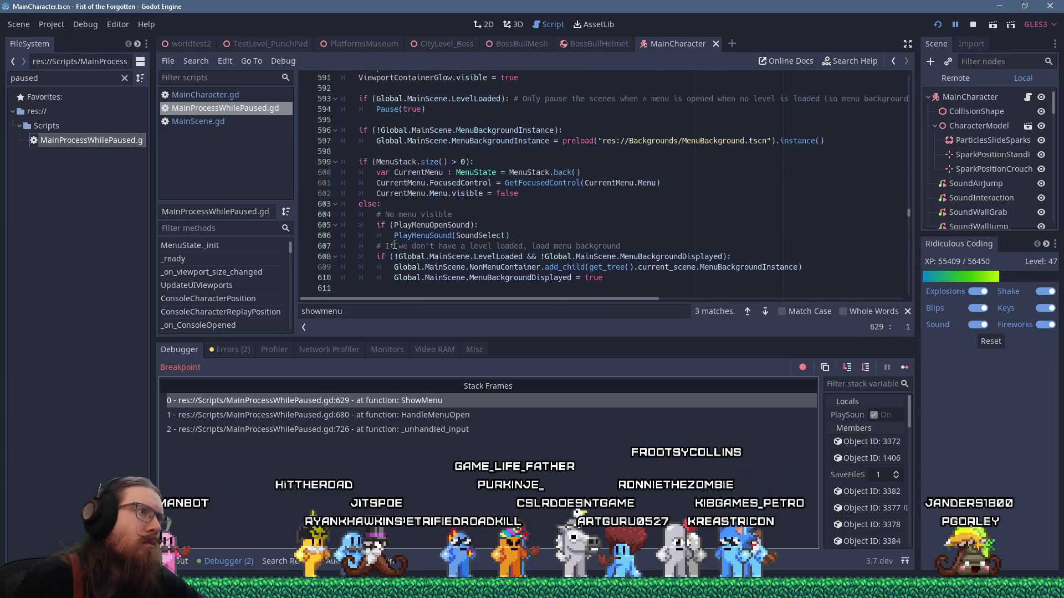
pyautogui.scroll(2, 395, 245)
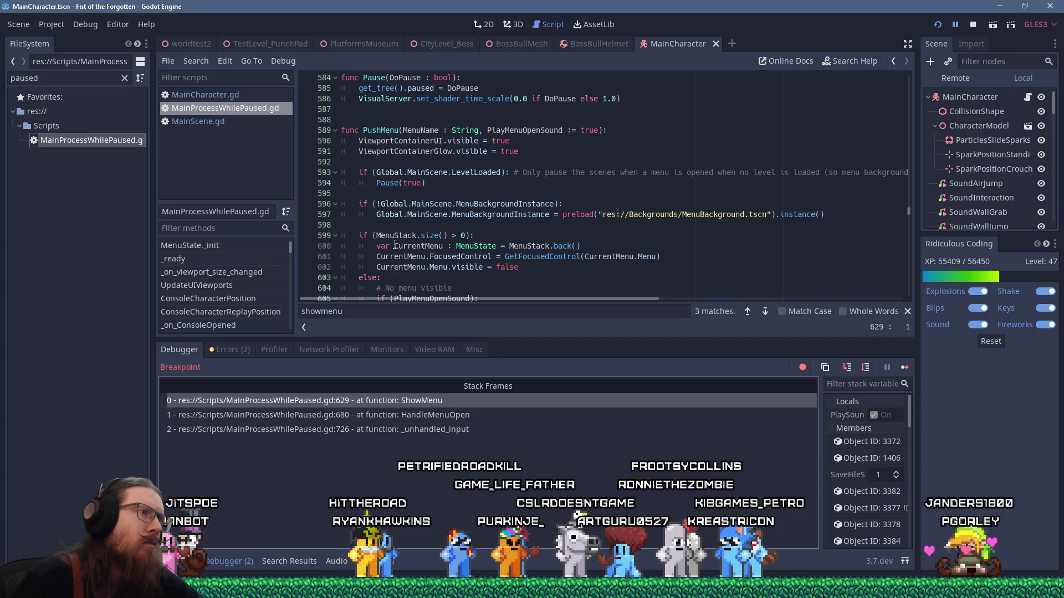
pyautogui.scroll(-8, 396, 245)
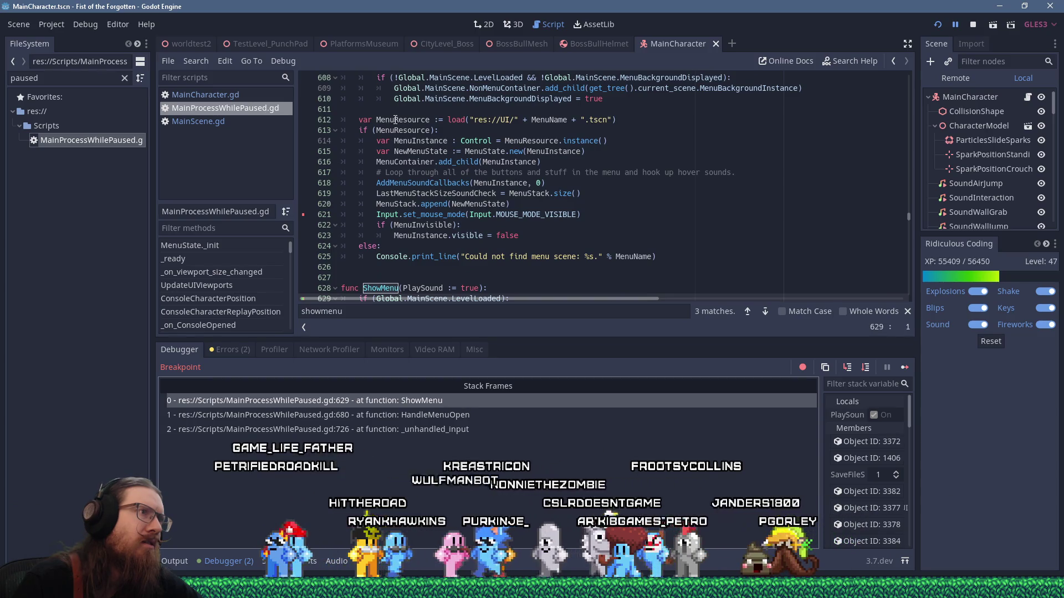
pyautogui.scroll(-5, 382, 237)
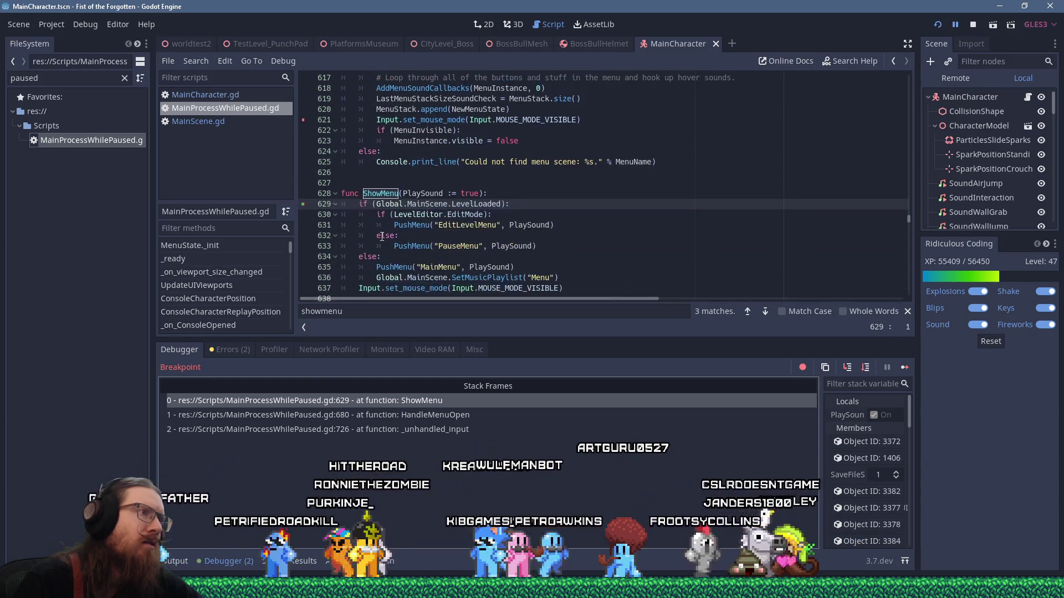
pyautogui.click(904, 367)
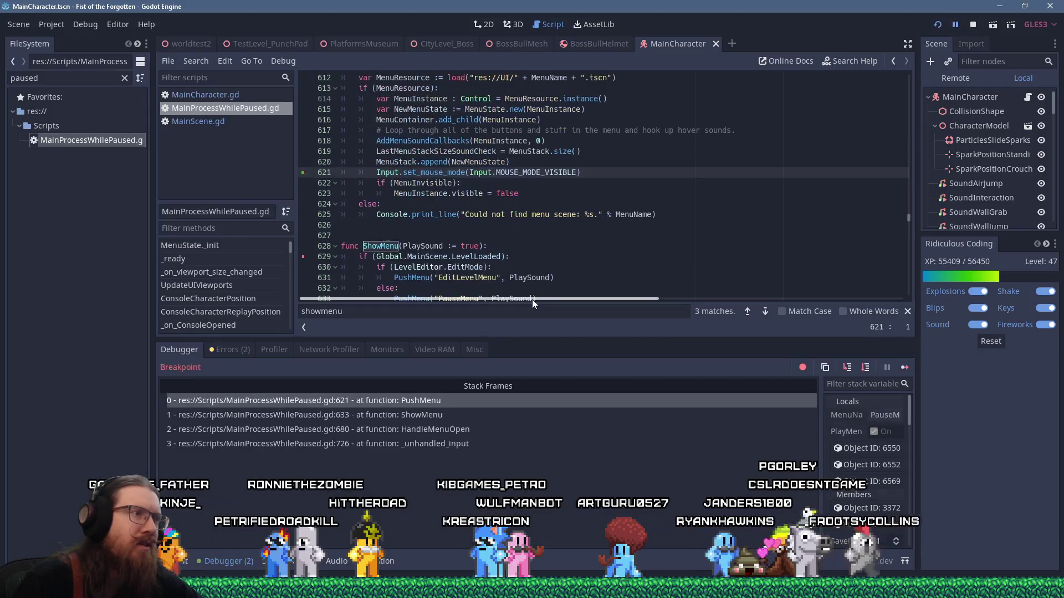
pyautogui.scroll(-2, 474, 200)
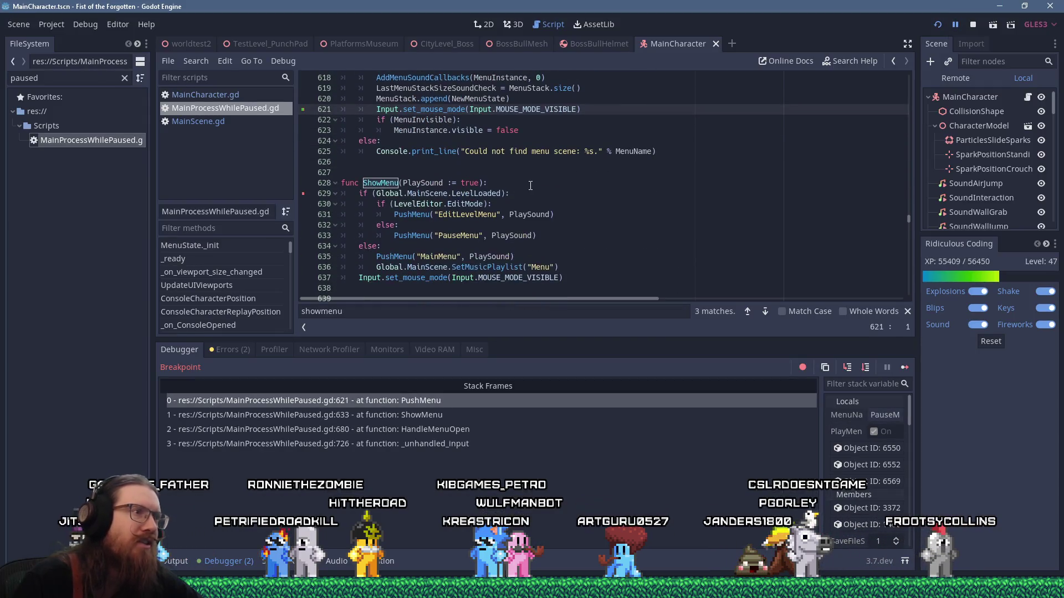
pyautogui.scroll(3, 540, 184)
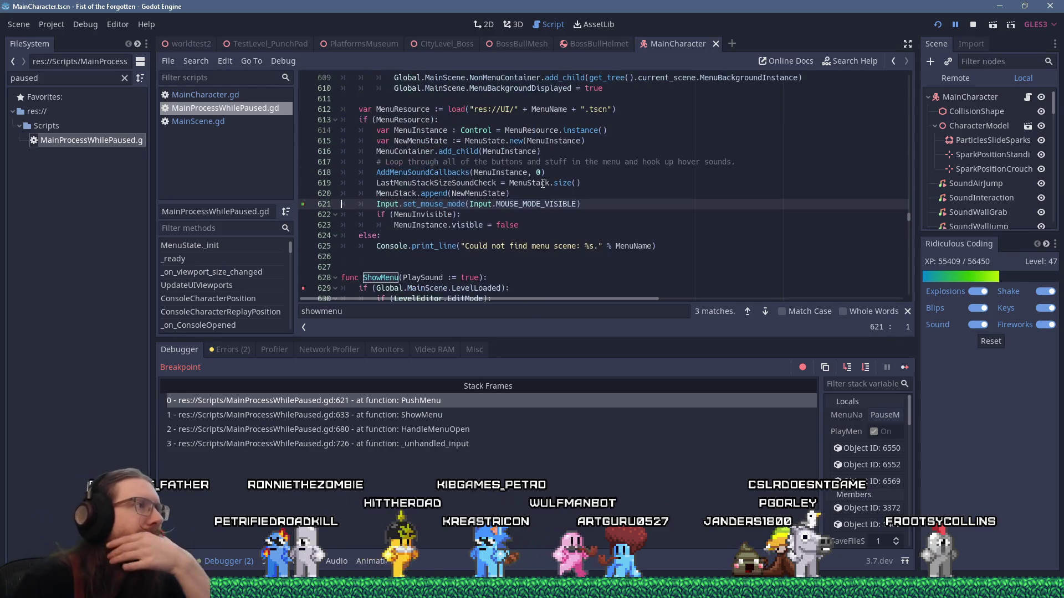
pyautogui.scroll(6, 542, 184)
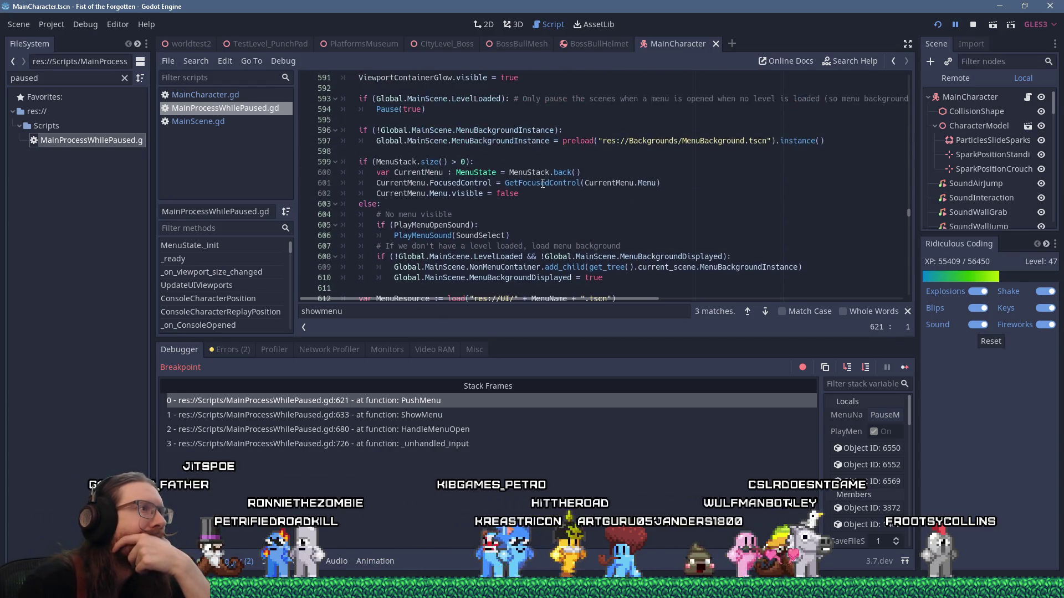
pyautogui.scroll(2, 542, 184)
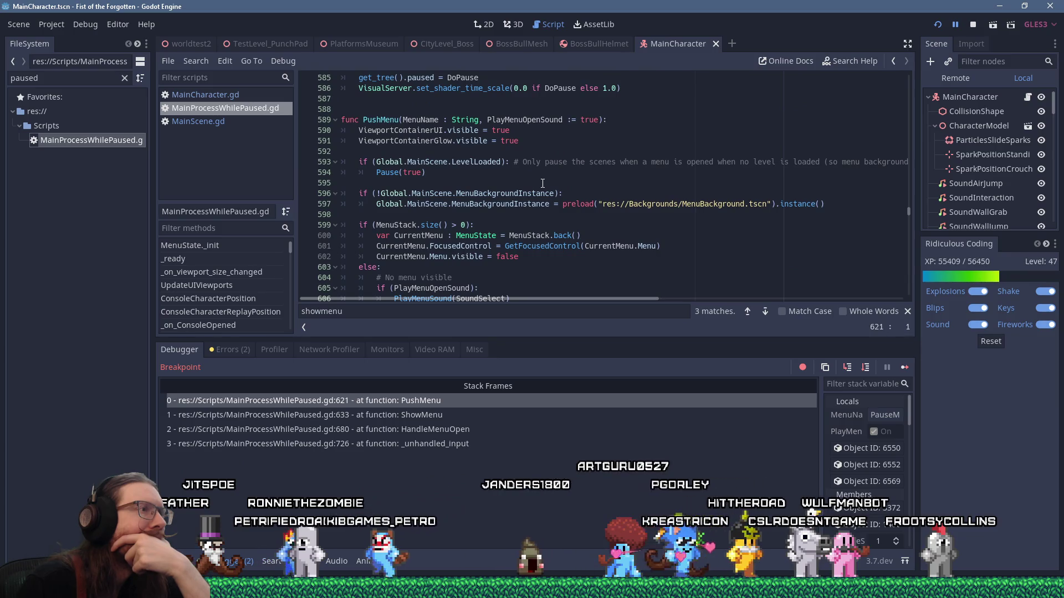
pyautogui.scroll(-1, 542, 183)
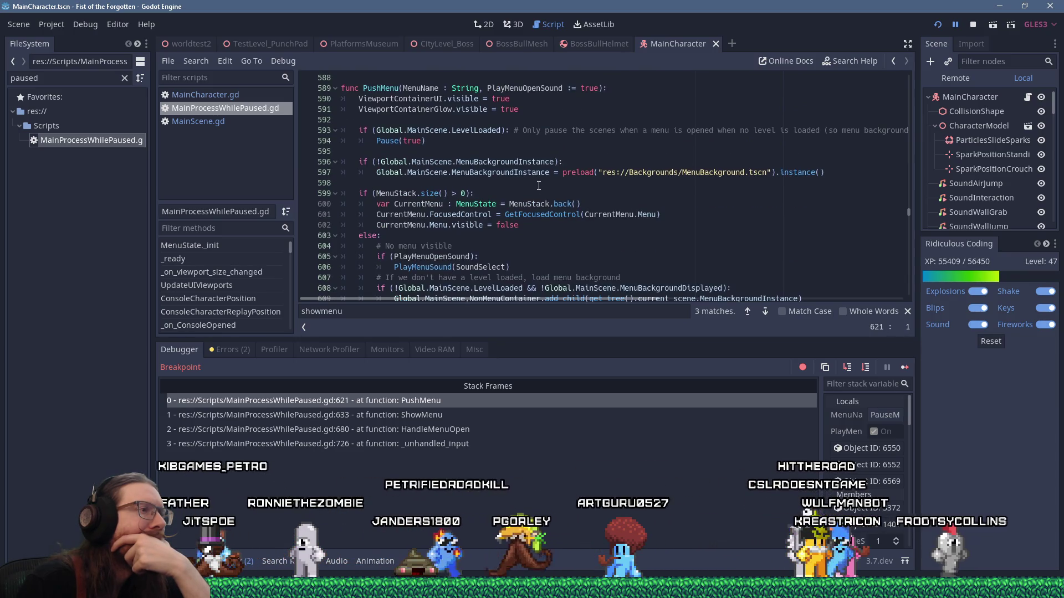
pyautogui.scroll(-5, 539, 186)
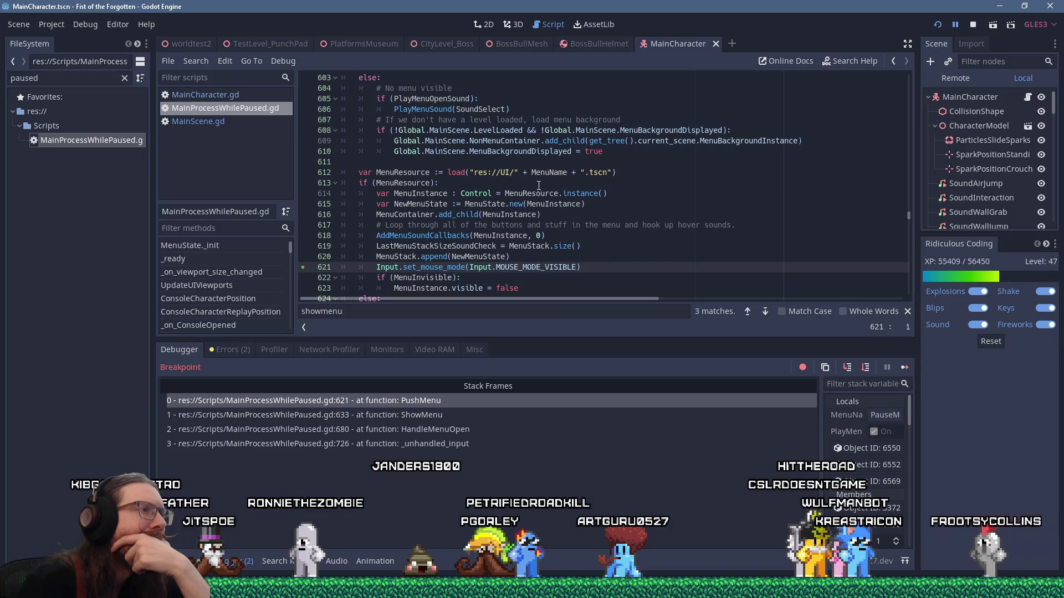
pyautogui.scroll(5, 537, 185)
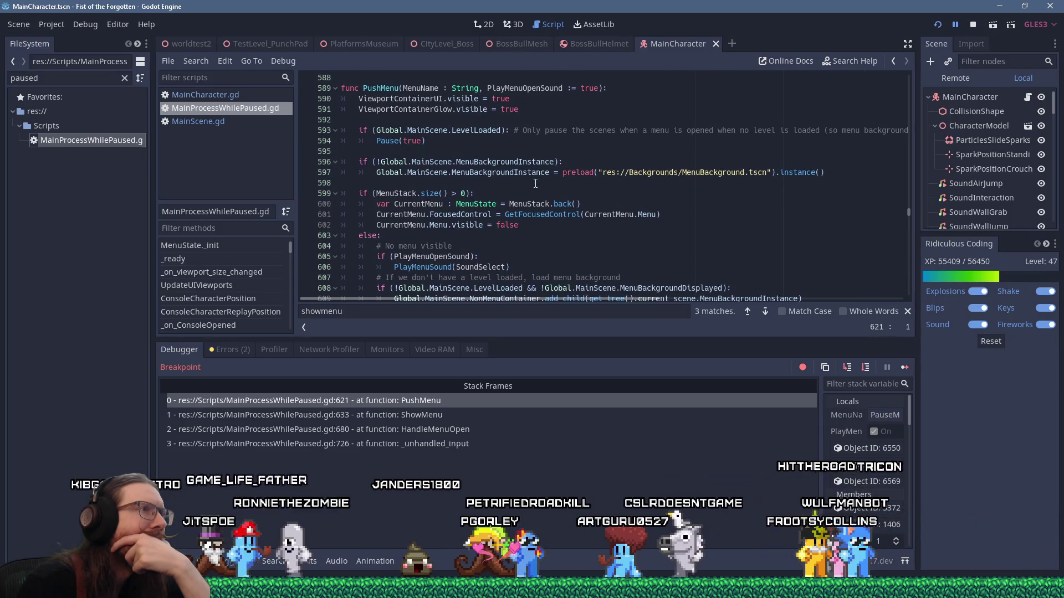
pyautogui.scroll(-4, 534, 184)
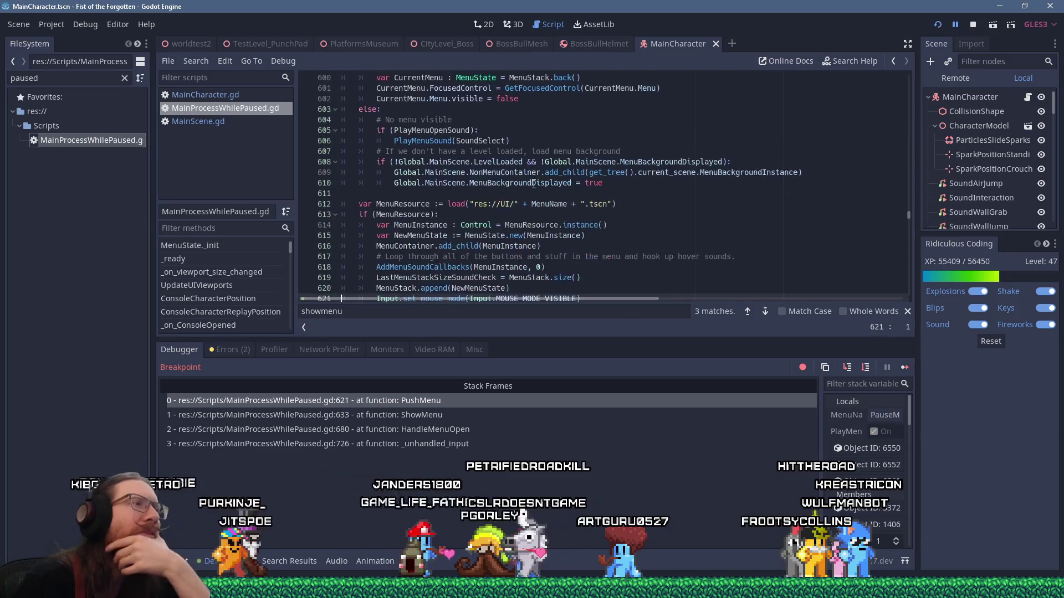
pyautogui.scroll(-2, 534, 184)
pyautogui.scroll(-5, 534, 184)
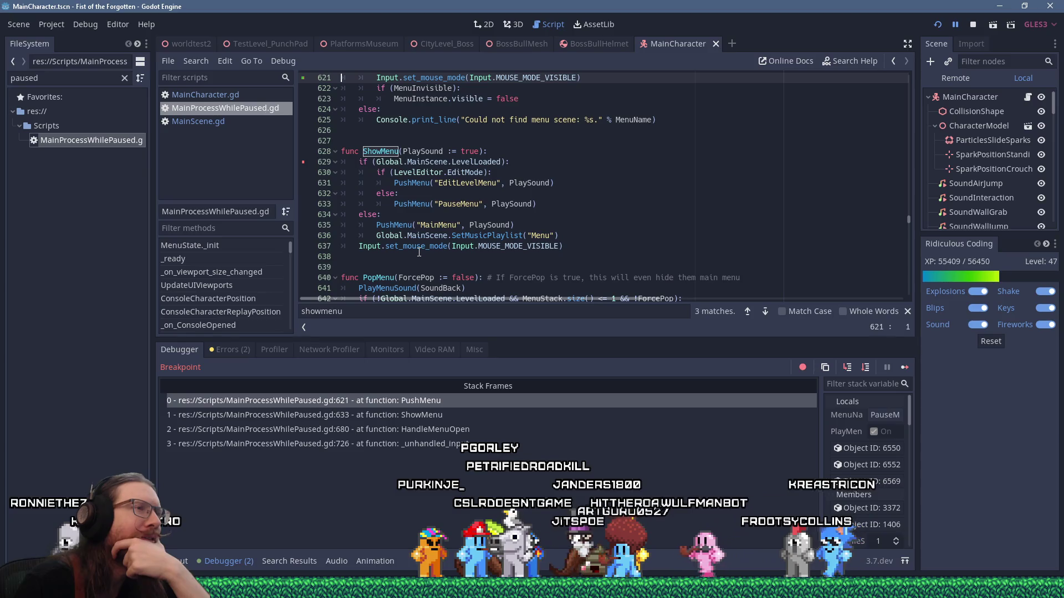
pyautogui.scroll(3, 419, 252)
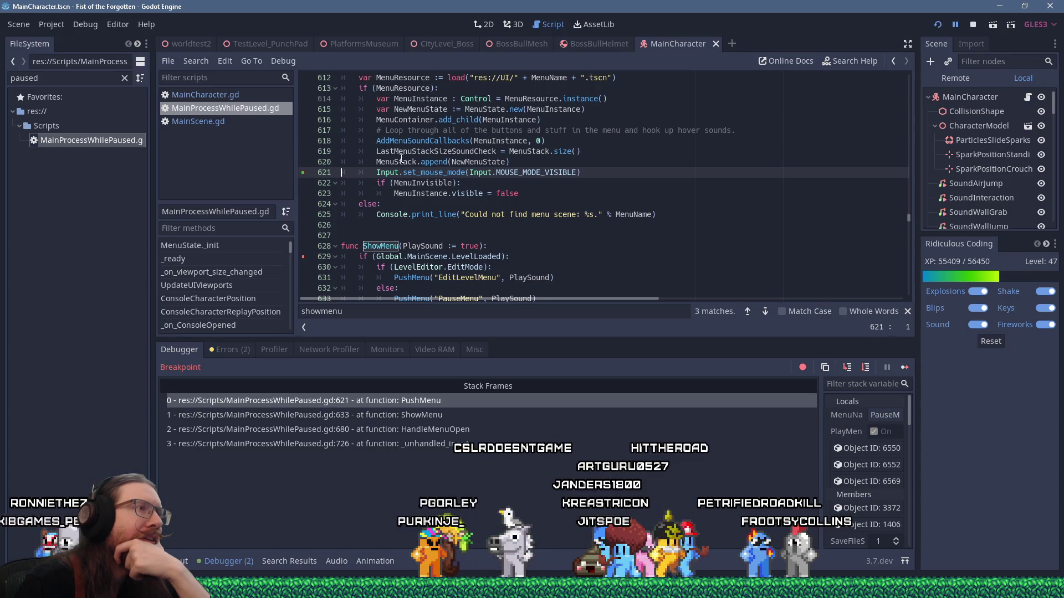
pyautogui.scroll(-3, 513, 211)
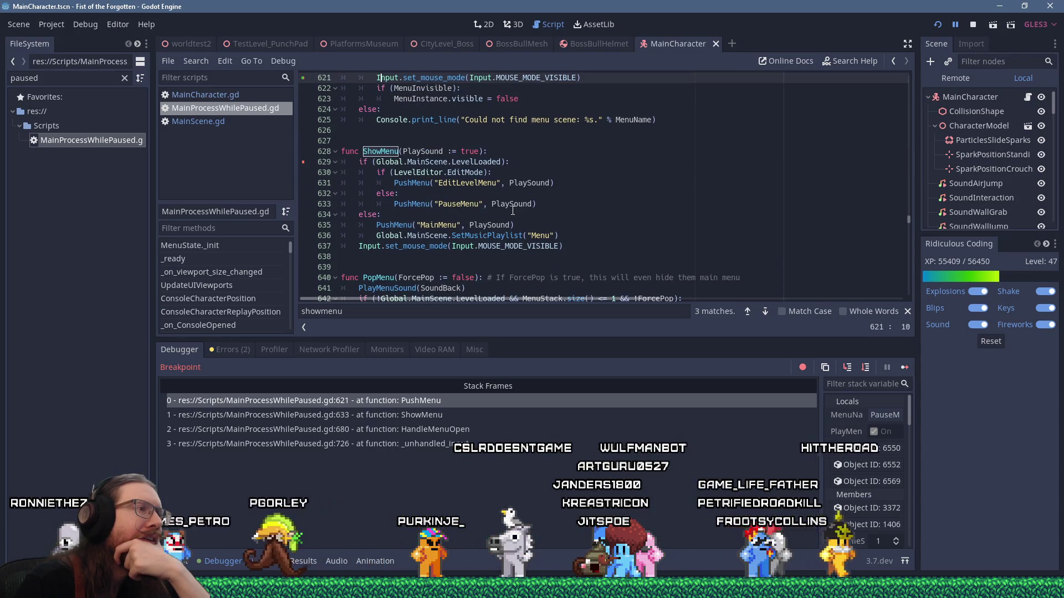
pyautogui.scroll(-3, 513, 211)
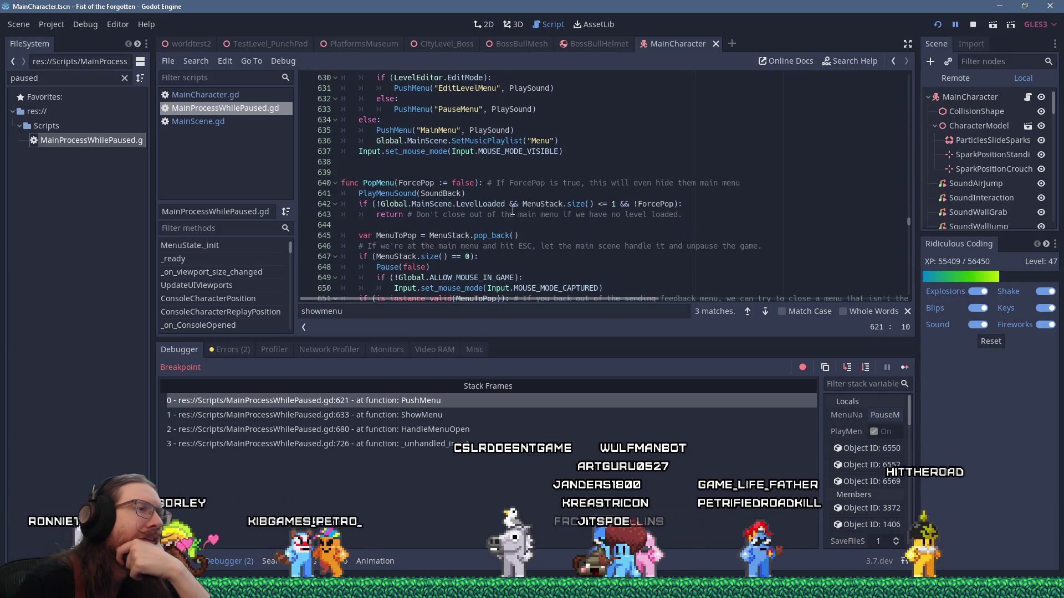
pyautogui.scroll(2, 512, 210)
# Step: Look up MOUSE_MODE_VISIBLE in the Input documentation, then show PushMenu in MainScene.gd
pyautogui.rightClick(509, 218)
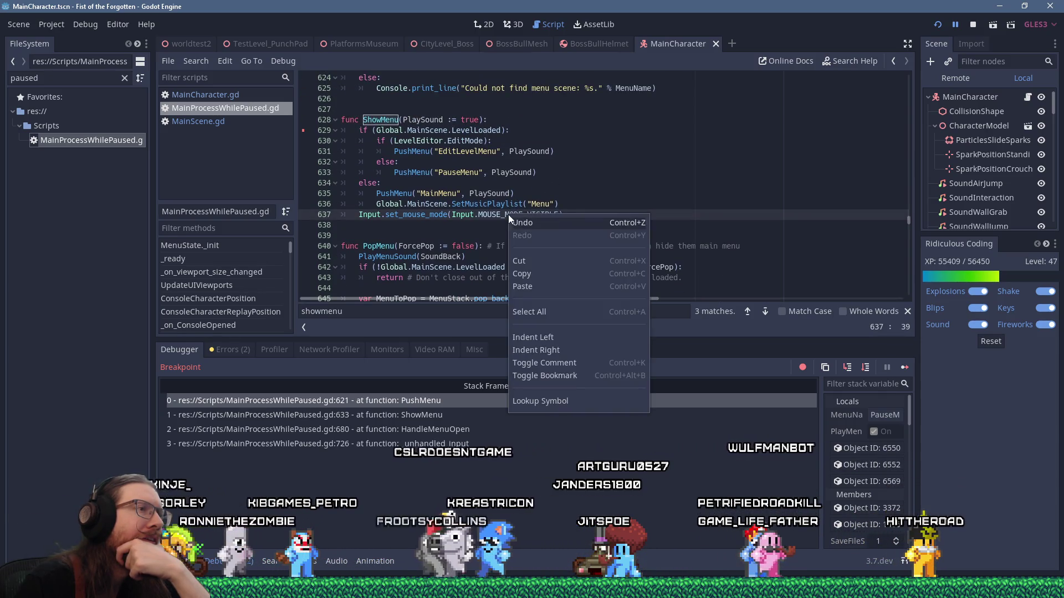
pyautogui.click(493, 215)
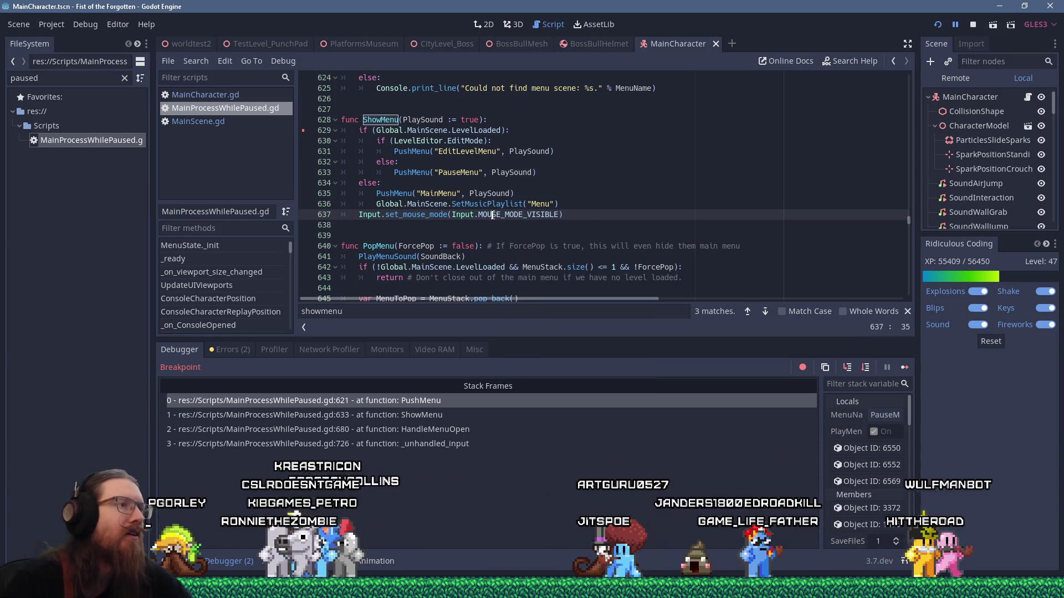
pyautogui.keyDown('ctrl'); pyautogui.click(493, 215); pyautogui.keyUp('ctrl')
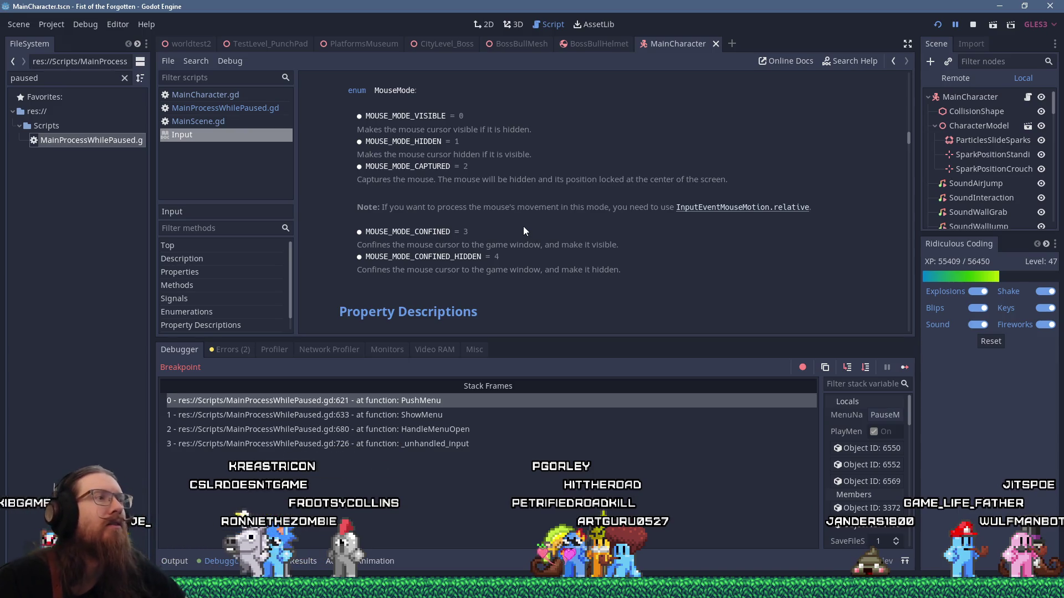
pyautogui.click(205, 97)
pyautogui.click(242, 121)
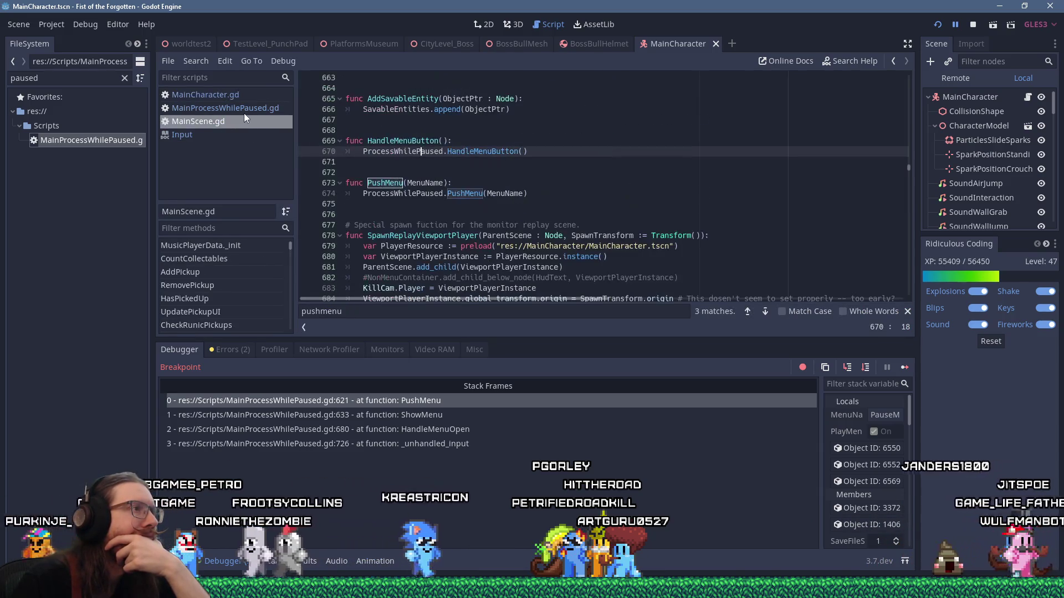
# Step: Return to MainProcessWhilePaused.gd and select the add_child call on line 616
pyautogui.click(262, 111)
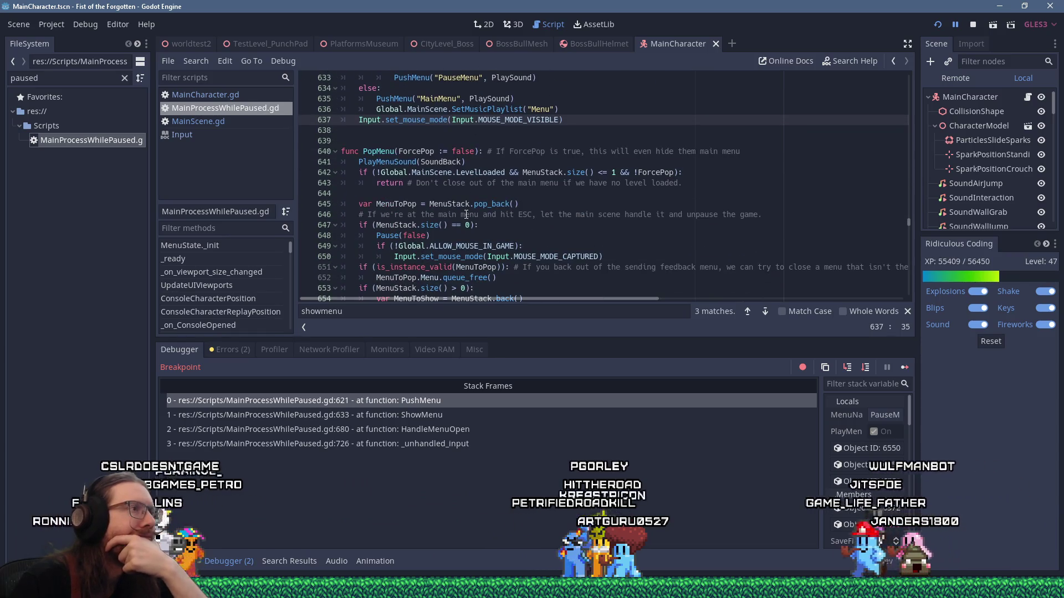
pyautogui.scroll(3, 466, 215)
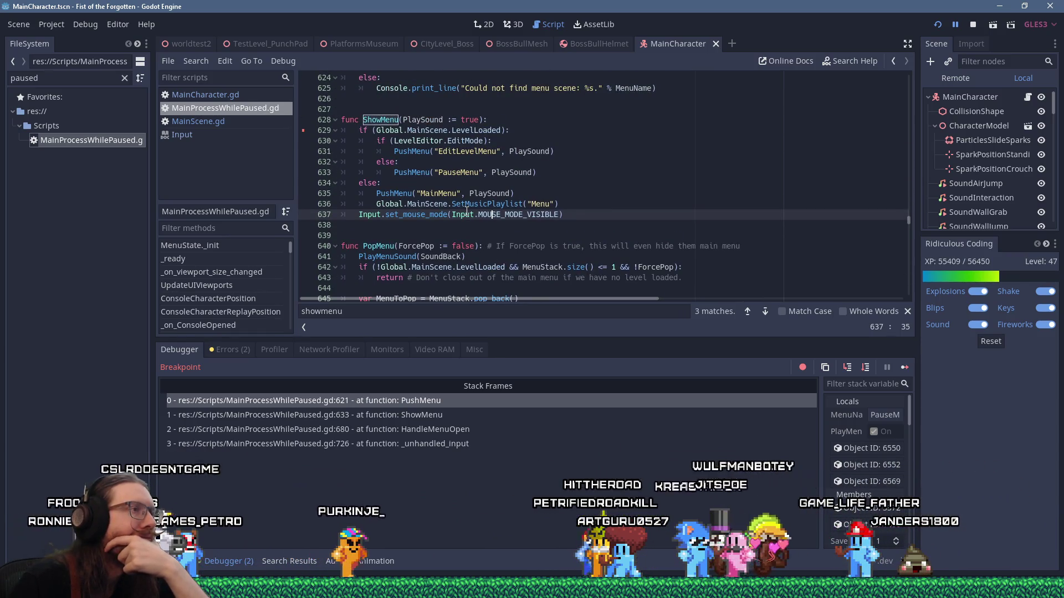
pyautogui.scroll(-9, 466, 213)
pyautogui.scroll(8, 466, 211)
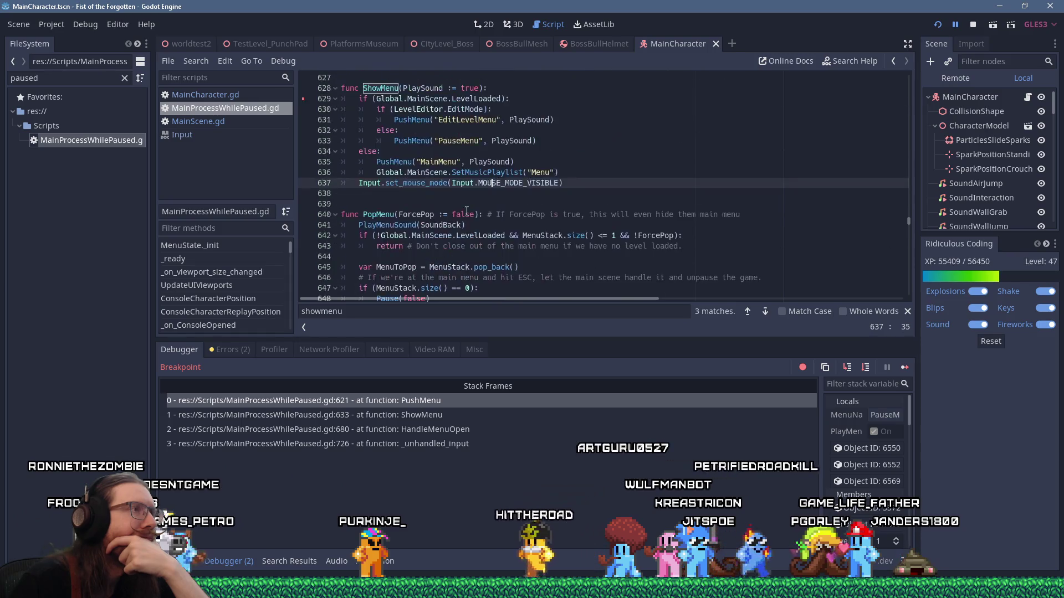
pyautogui.scroll(2, 467, 211)
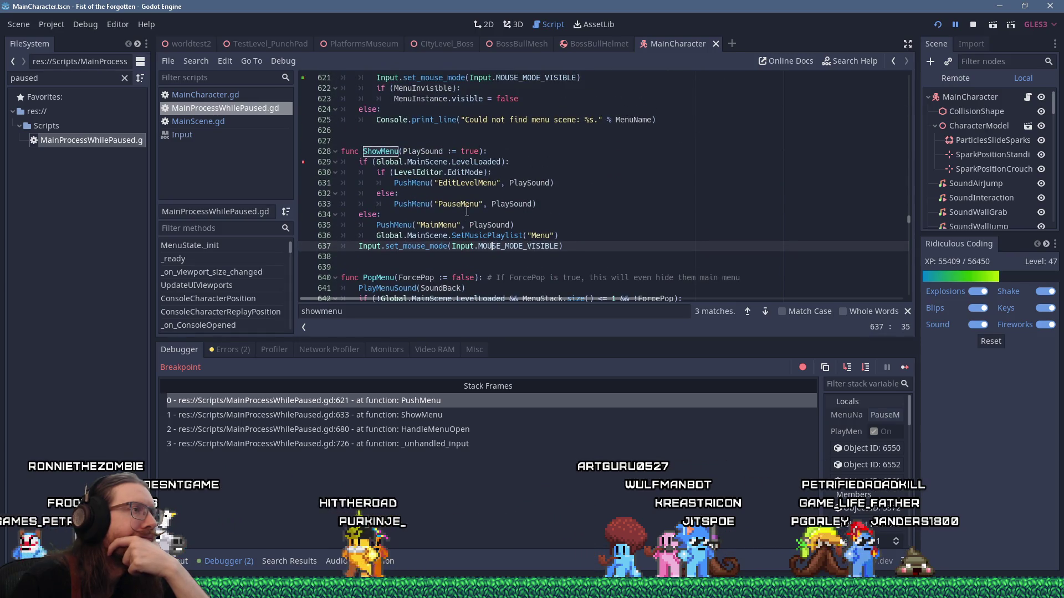
pyautogui.scroll(10, 467, 211)
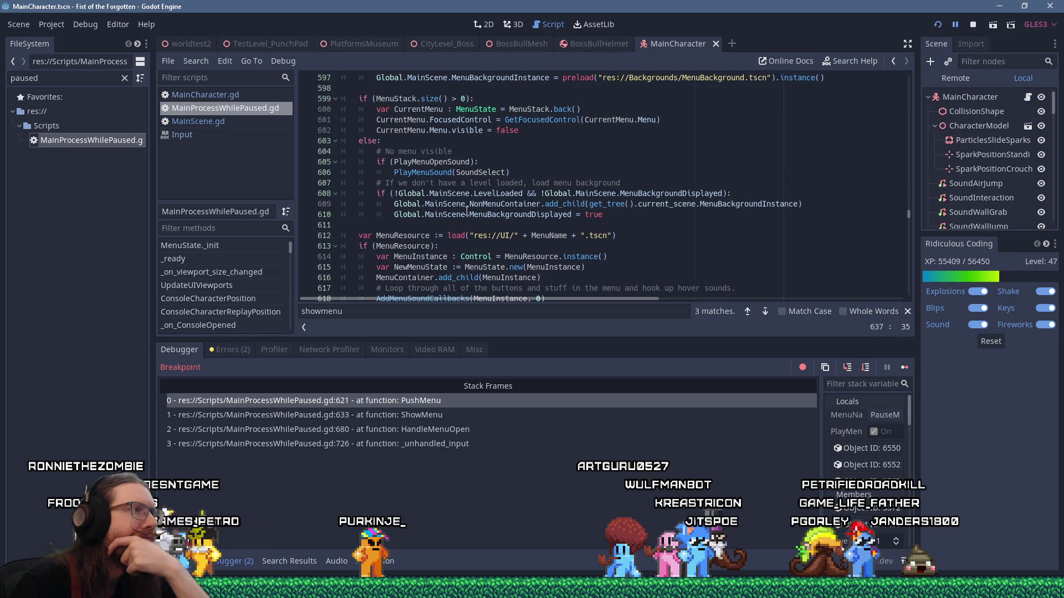
pyautogui.scroll(1, 466, 211)
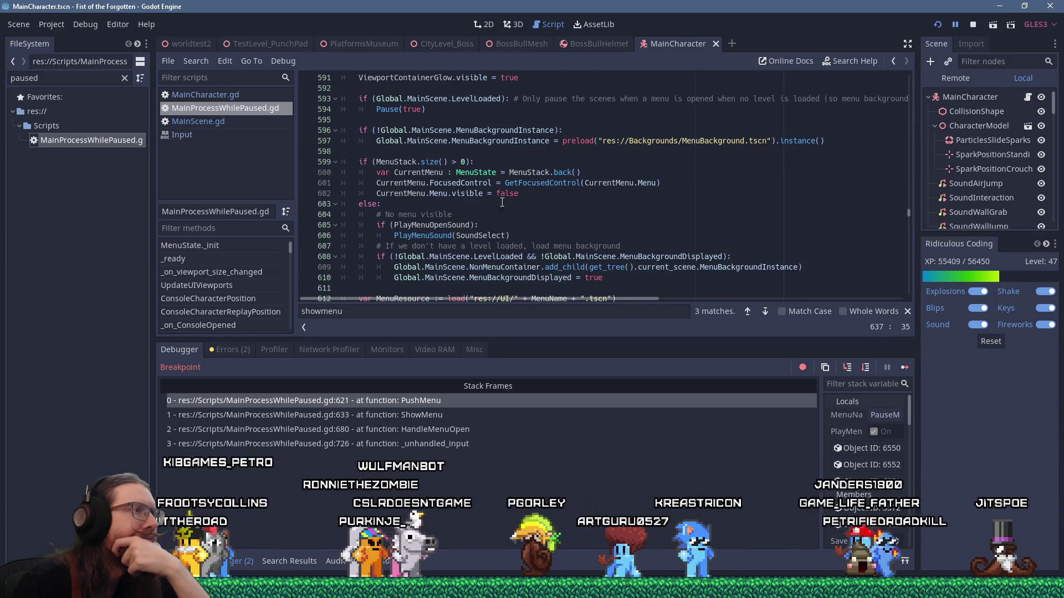
pyautogui.scroll(-4, 511, 201)
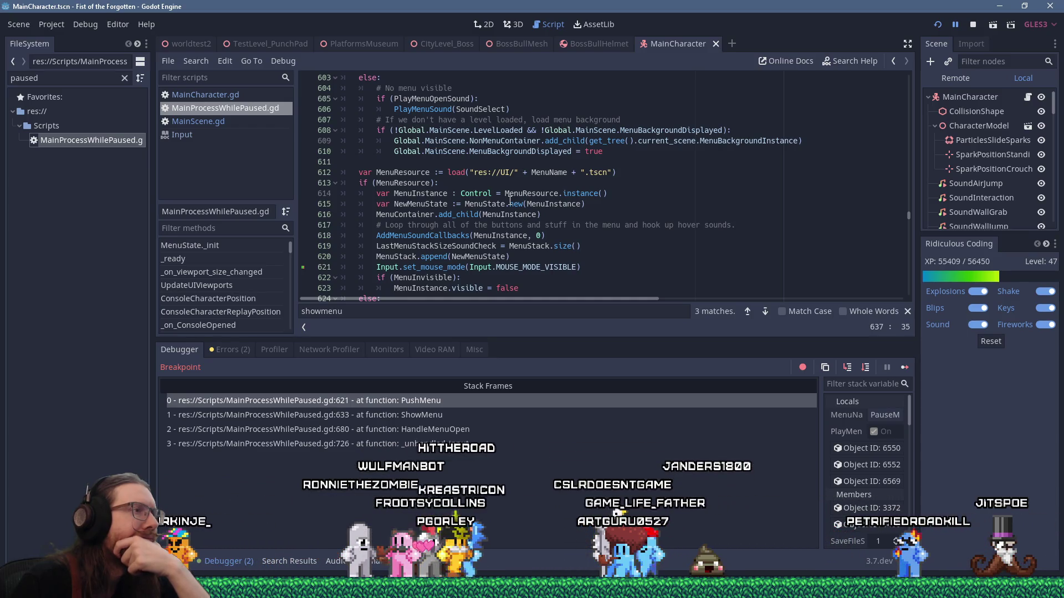
pyautogui.moveTo(405, 212)
pyautogui.mouseDown()
pyautogui.moveTo(554, 205)
pyautogui.moveTo(554, 227)
pyautogui.moveTo(569, 215)
pyautogui.mouseUp()
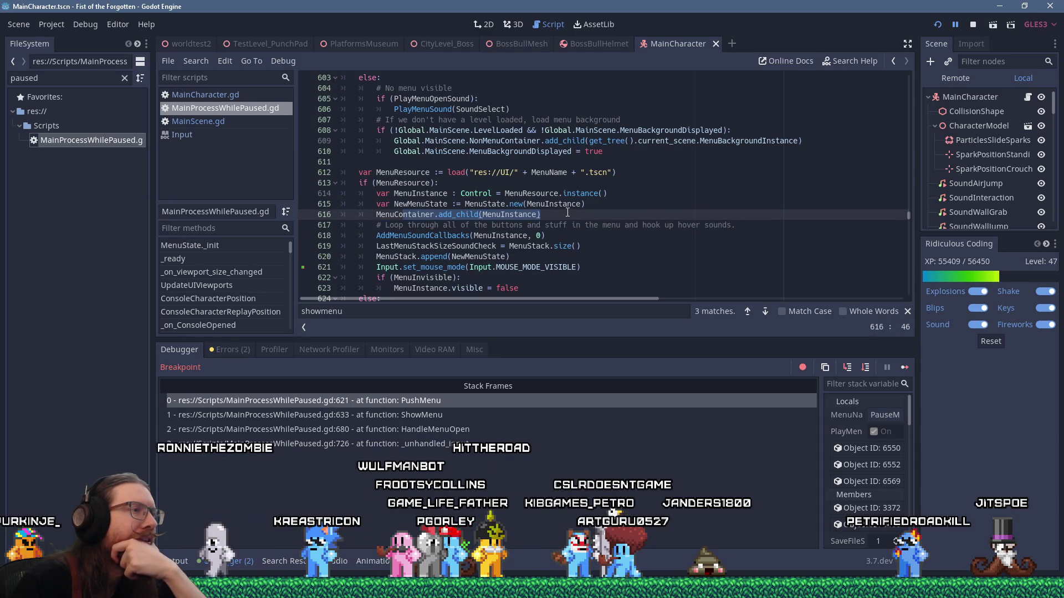
pyautogui.scroll(-1, 567, 213)
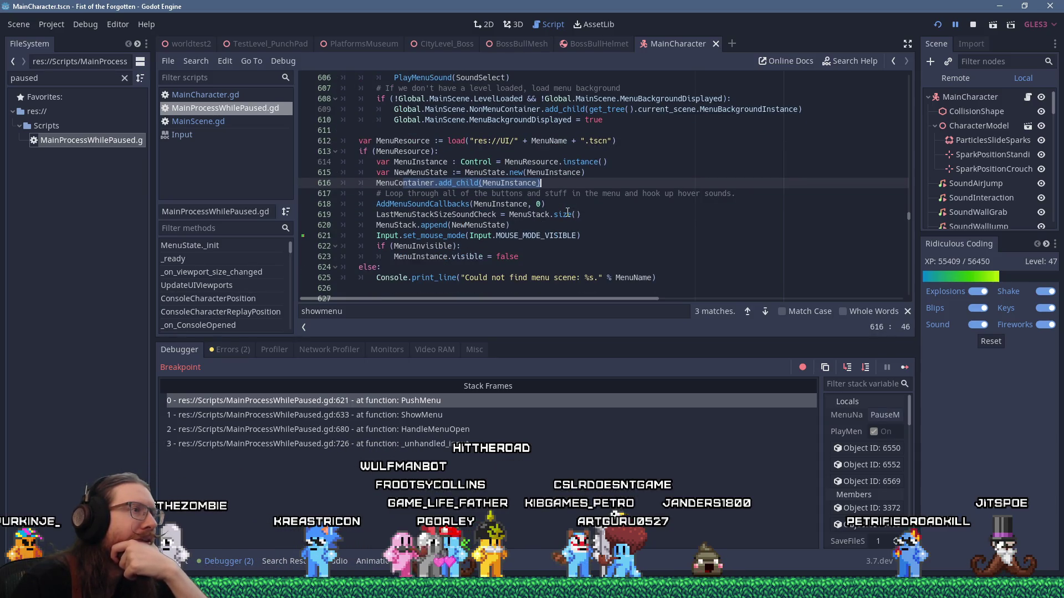
# Step: Restart the scene and press Escape in-game to hit the ShowMenu breakpoint at line 629
pyautogui.click(938, 24)
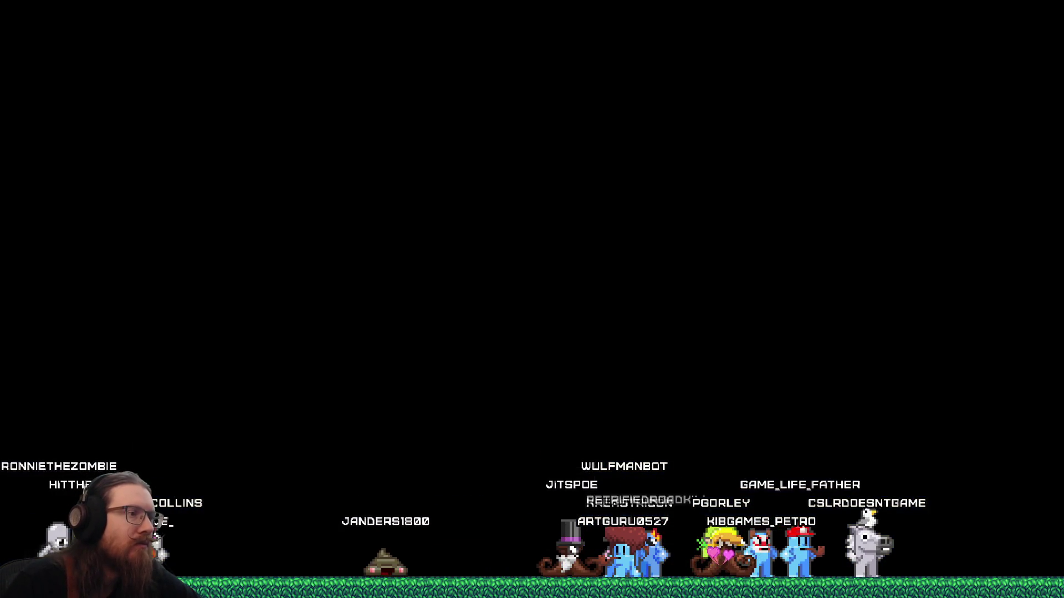
pyautogui.press('Escape')
pyautogui.click(479, 429)
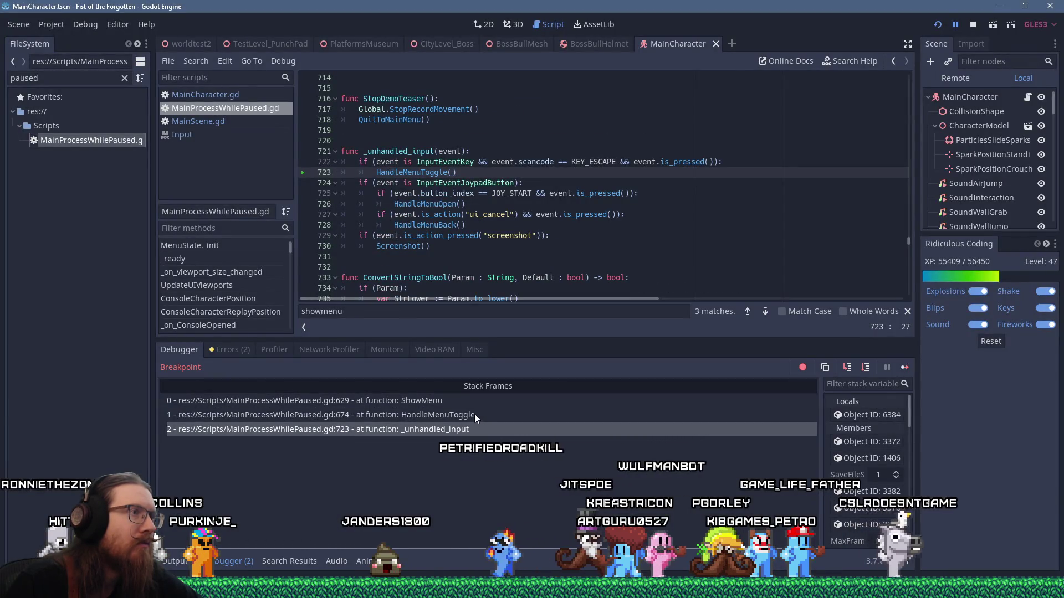
# Step: Inspect the HandleMenuToggle stack frame, then go back to ShowMenu at line 629
pyautogui.click(470, 417)
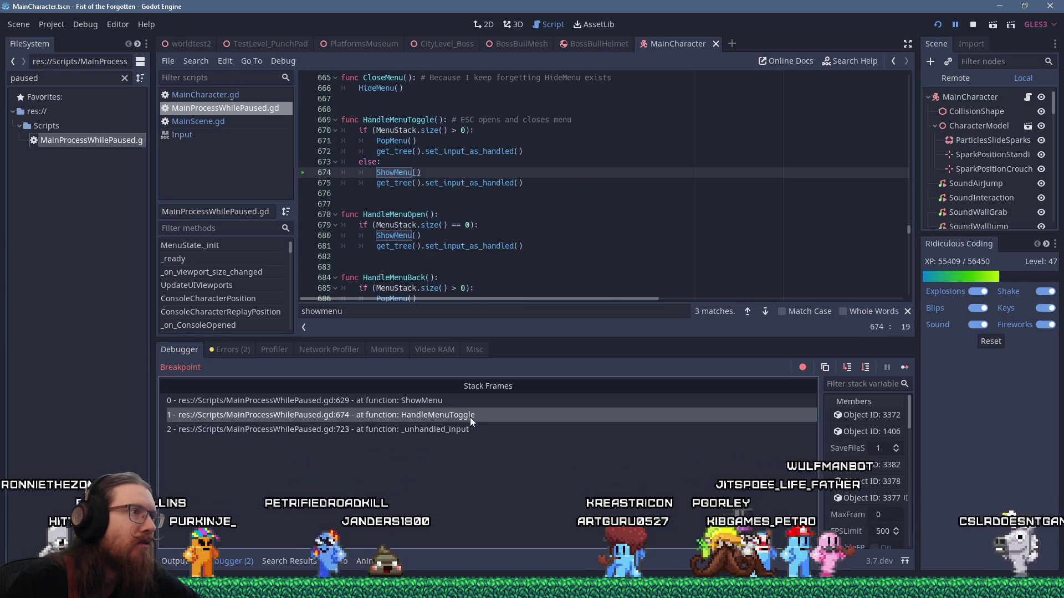
pyautogui.click(399, 182)
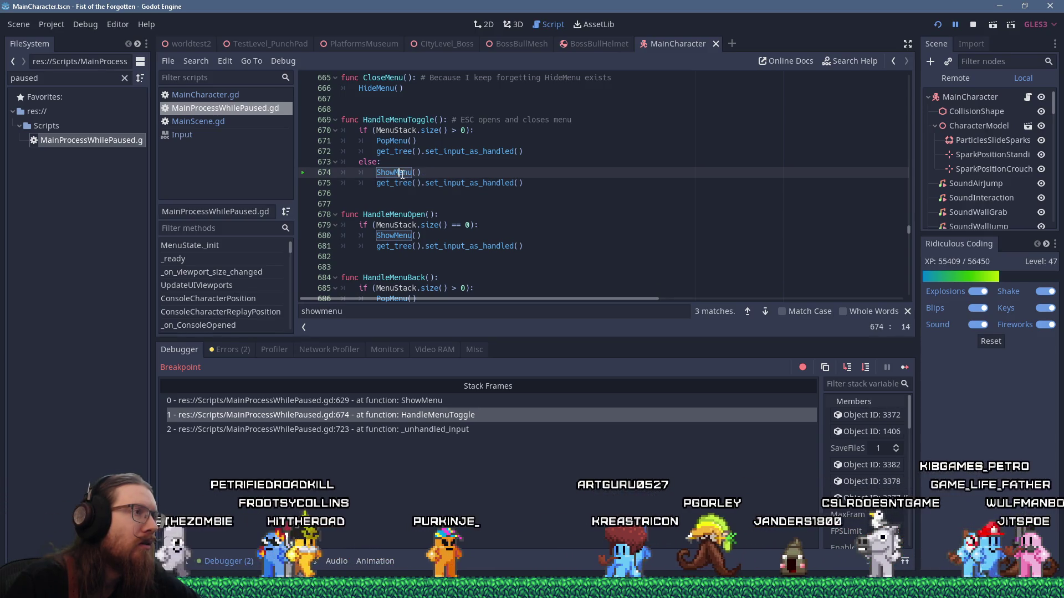
pyautogui.click(456, 405)
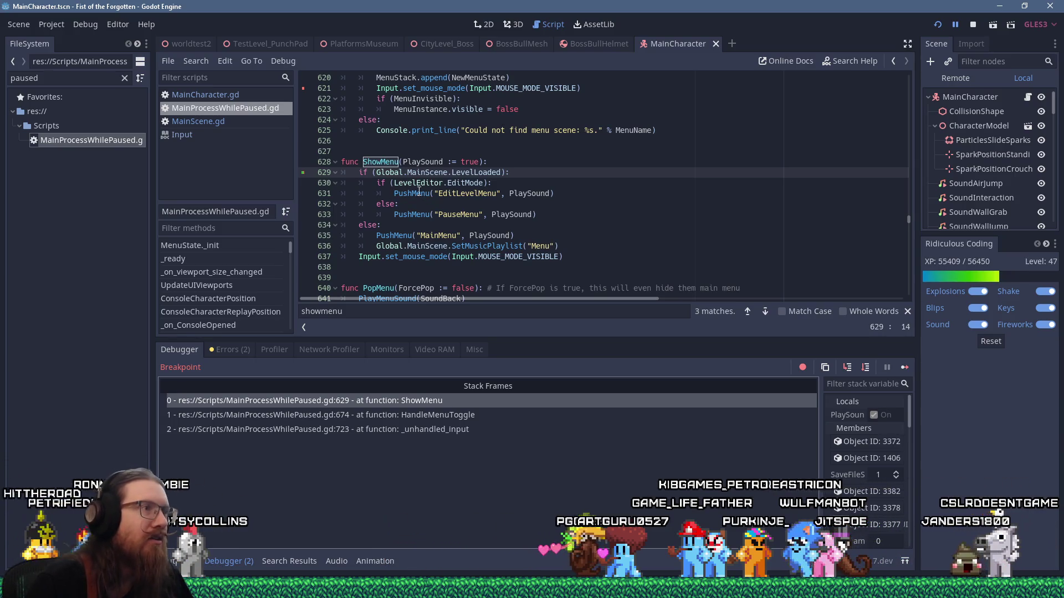
# Step: Review ShowMenu's PushMenu call on line 631 and set_mouse_mode on line 637, then switch to Firefox
pyautogui.scroll(1, 415, 200)
pyautogui.click(431, 225)
pyautogui.scroll(2, 460, 229)
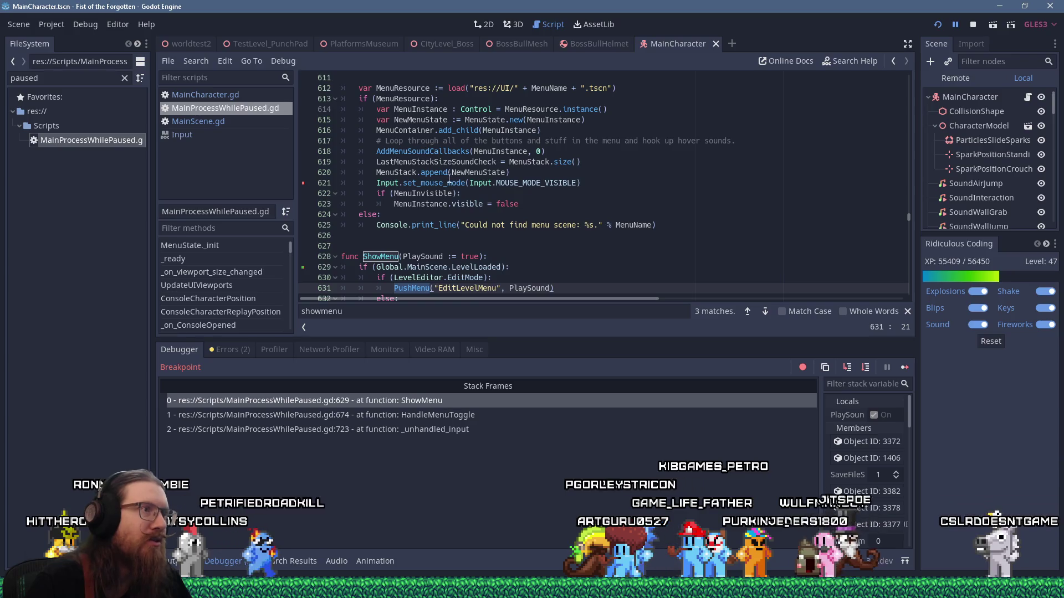
pyautogui.scroll(-1, 435, 158)
pyautogui.scroll(-1, 435, 158)
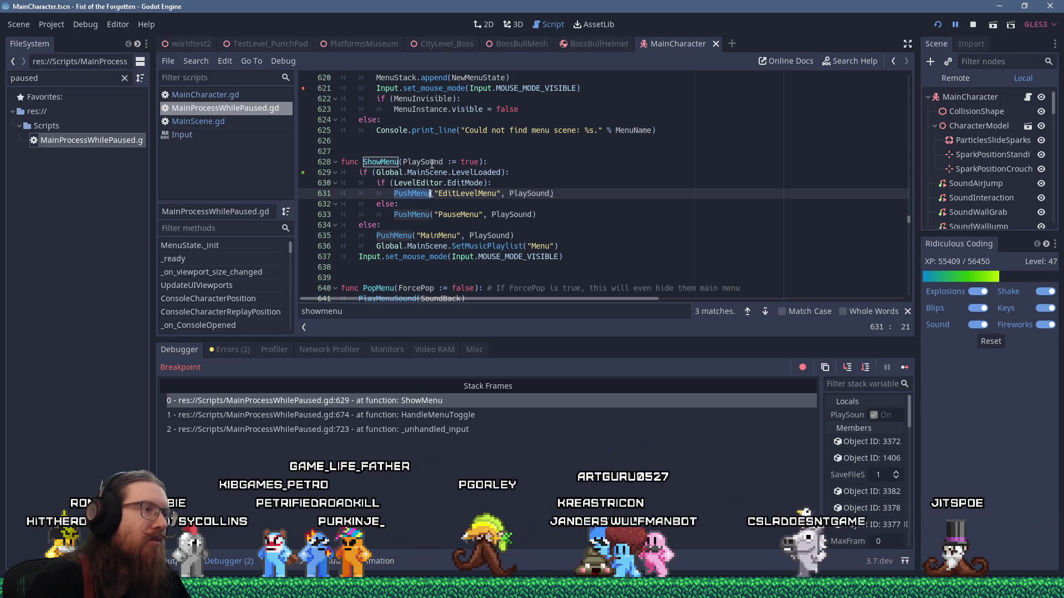
pyautogui.click(355, 260)
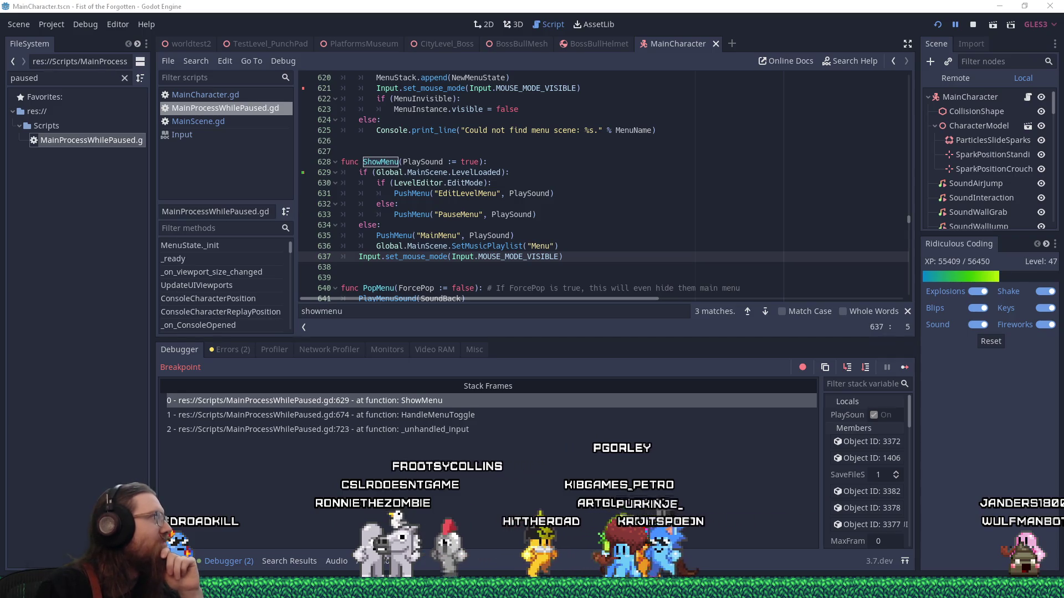
pyautogui.hotkey('alt', 'Tab')
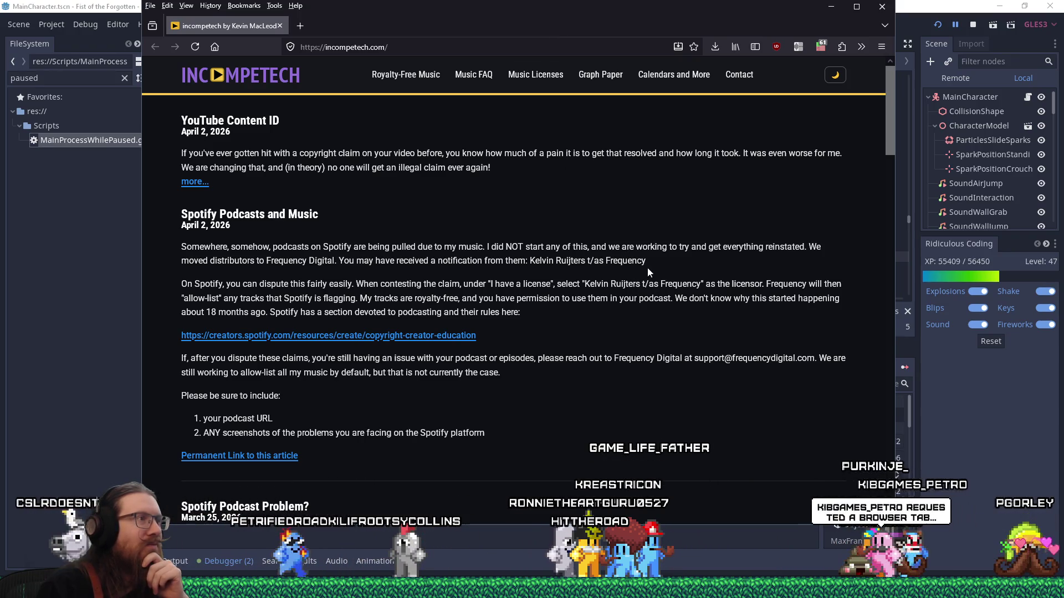
# Step: Read through the incompetech.com news posts, then close the Firefox window
pyautogui.scroll(-1, 647, 268)
pyautogui.scroll(-1, 648, 269)
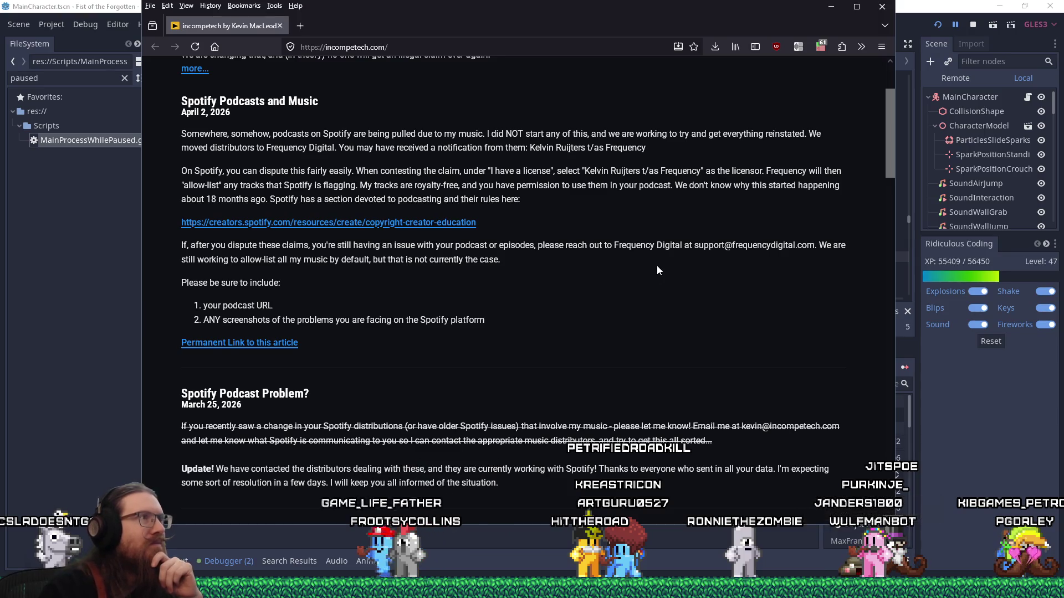
pyautogui.scroll(2, 656, 265)
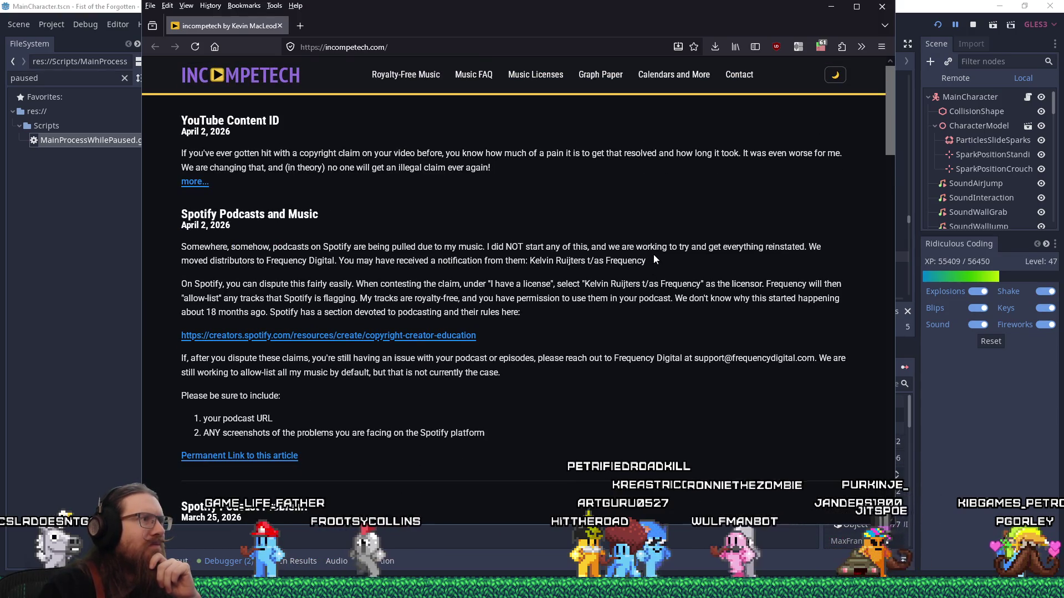
pyautogui.scroll(-1, 653, 255)
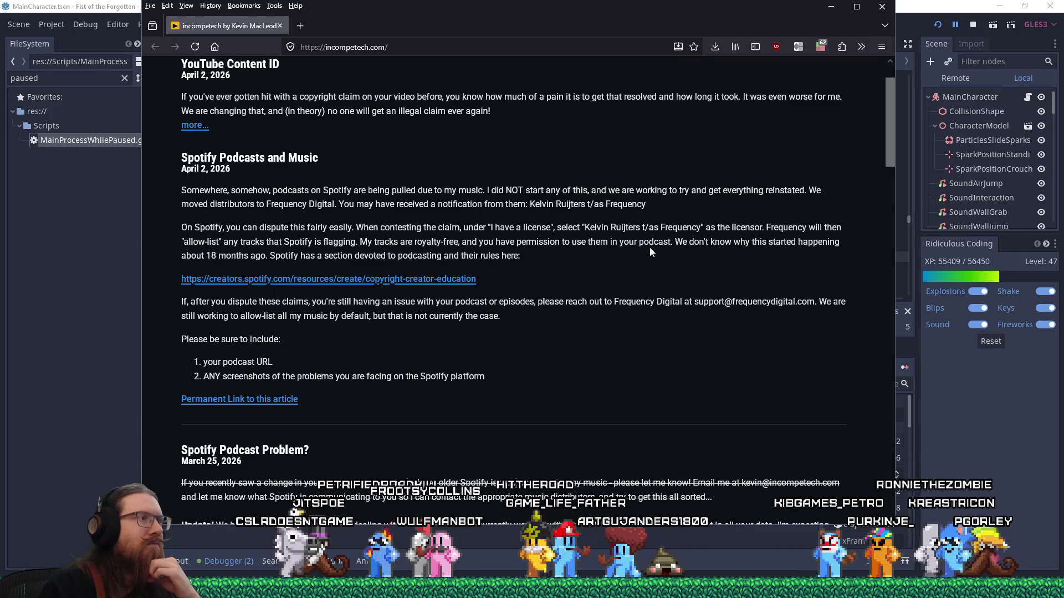
pyautogui.scroll(-3, 649, 247)
pyautogui.scroll(-15, 645, 248)
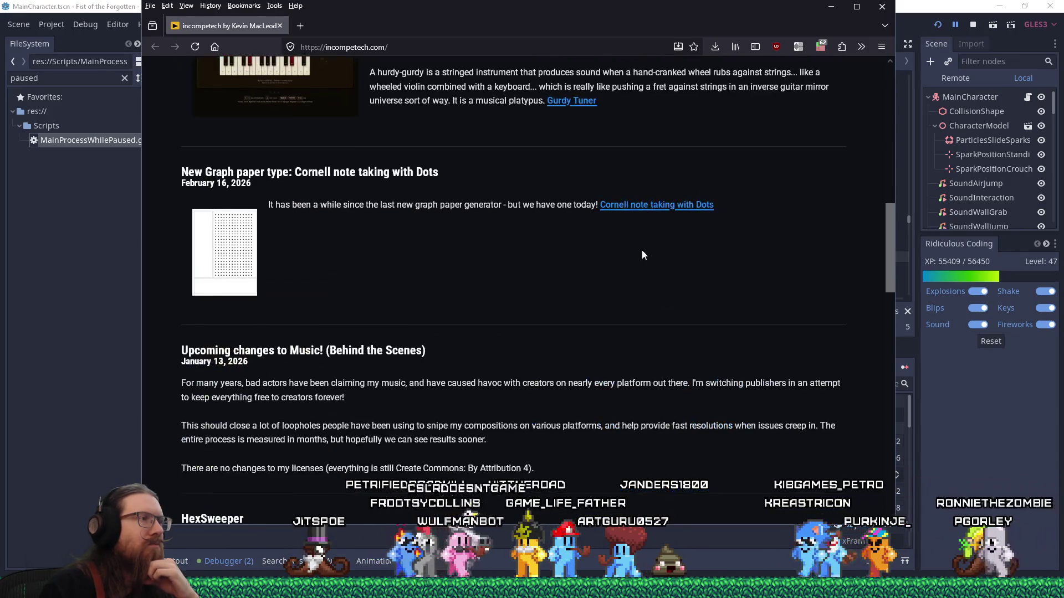
pyautogui.scroll(1, 643, 249)
pyautogui.scroll(15, 643, 250)
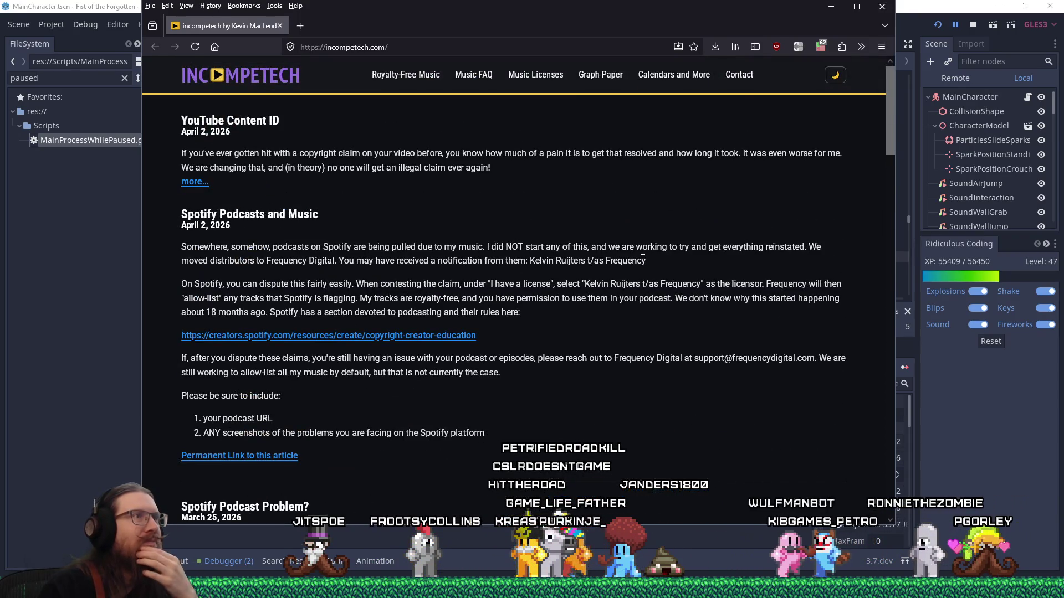
pyautogui.click(881, 7)
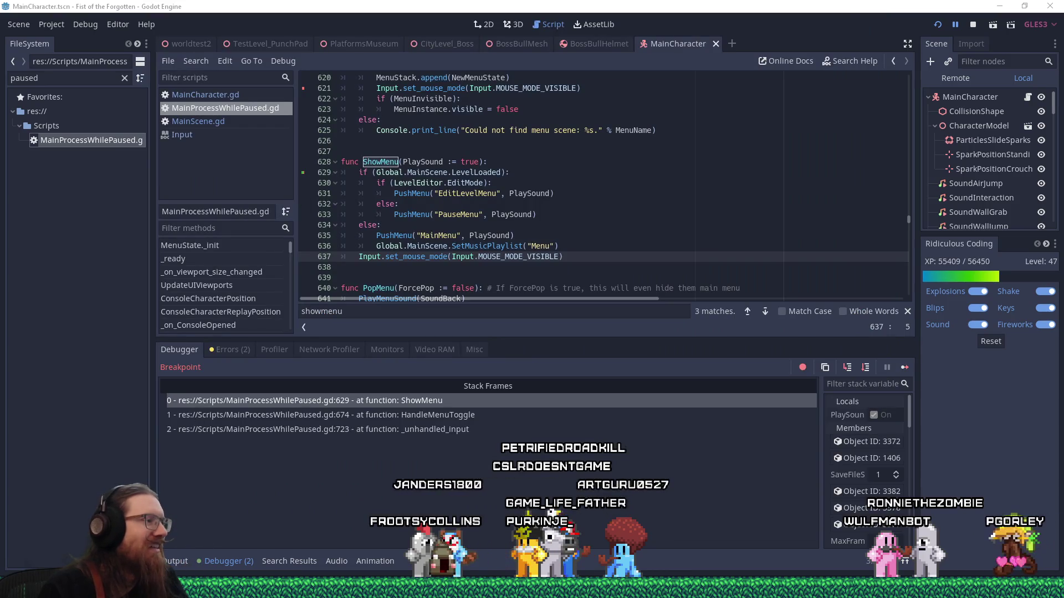
# Step: Bring up the Firefox YouTube window and go to the channel's Videos tab
pyautogui.moveTo(1020, 553)
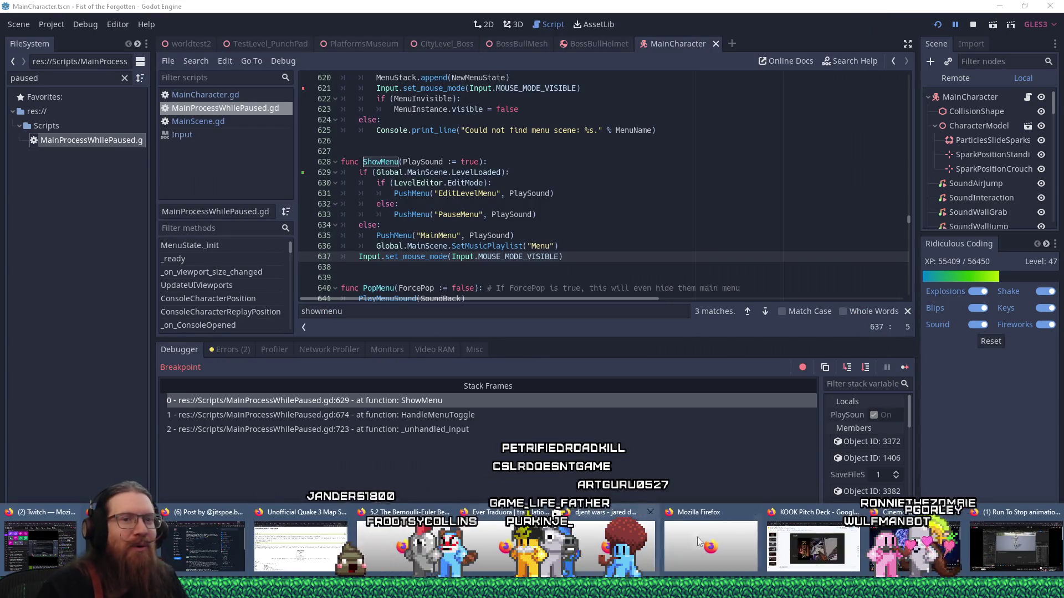
pyautogui.click(1020, 553)
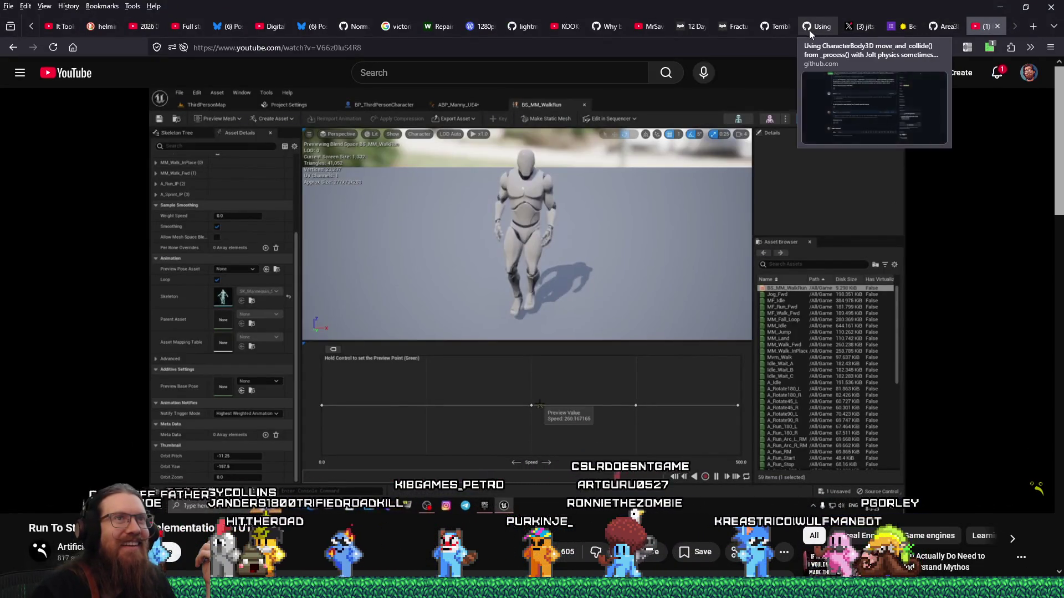
pyautogui.click(643, 26)
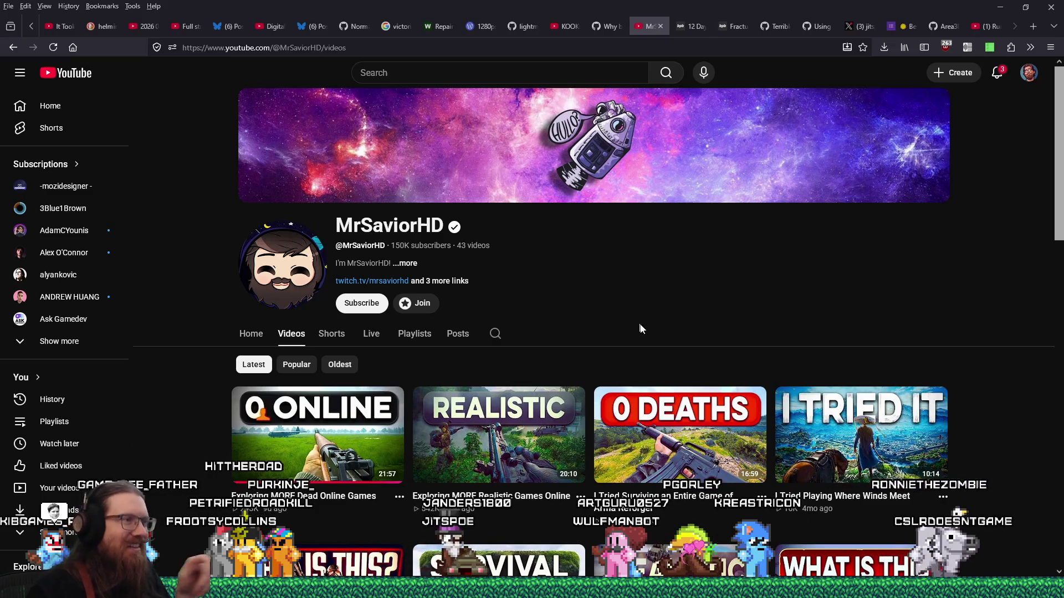
# Step: Browse the channel's Videos grid and play 'Exploring MORE Dead Online Games'
pyautogui.scroll(-2, 757, 419)
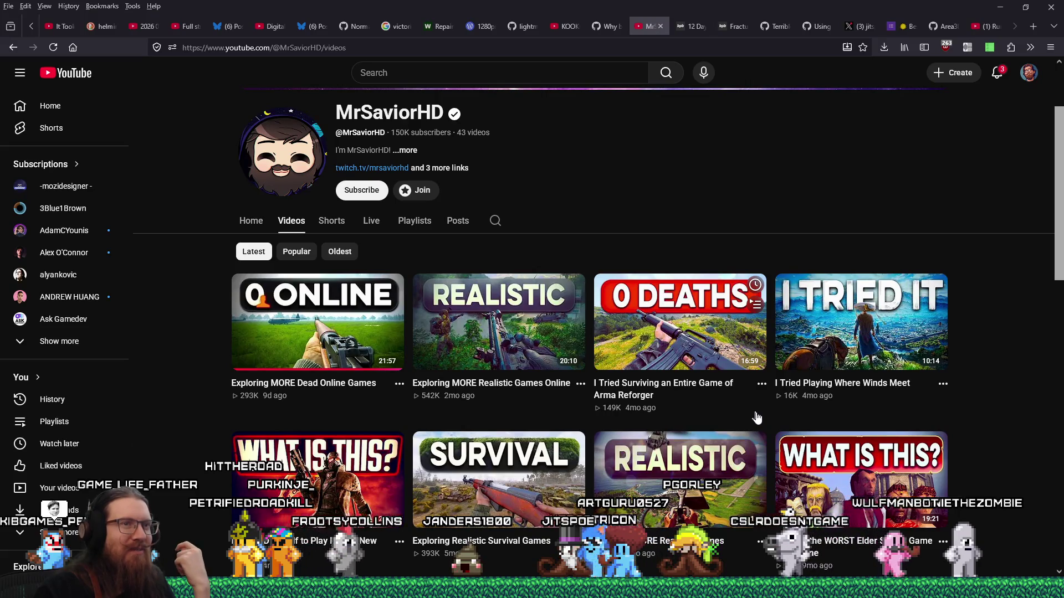
pyautogui.scroll(2, 757, 418)
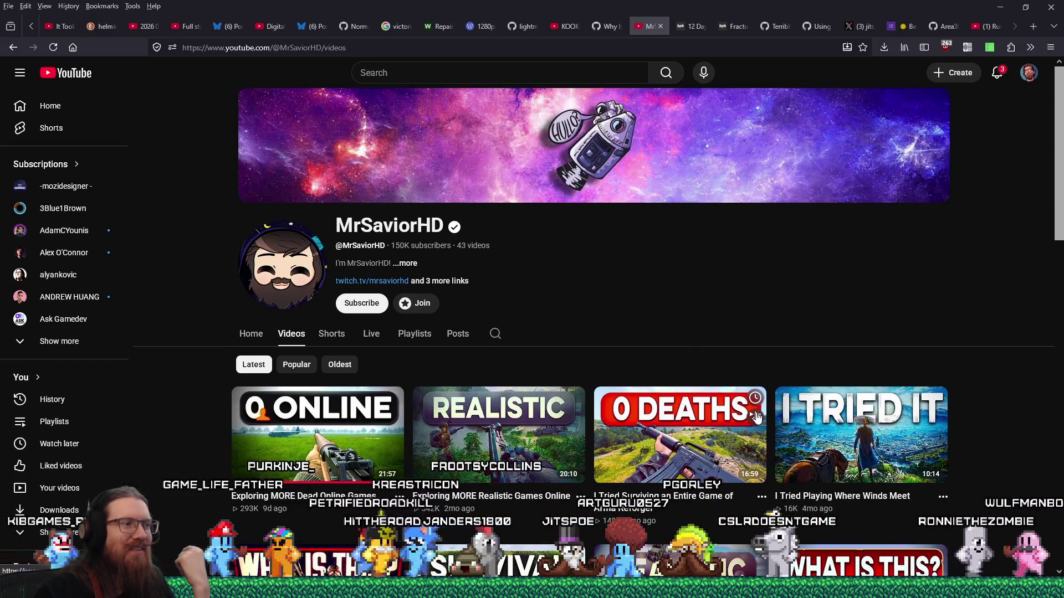
pyautogui.scroll(-2, 1037, 325)
pyautogui.scroll(-2, 591, 443)
pyautogui.scroll(5, 591, 443)
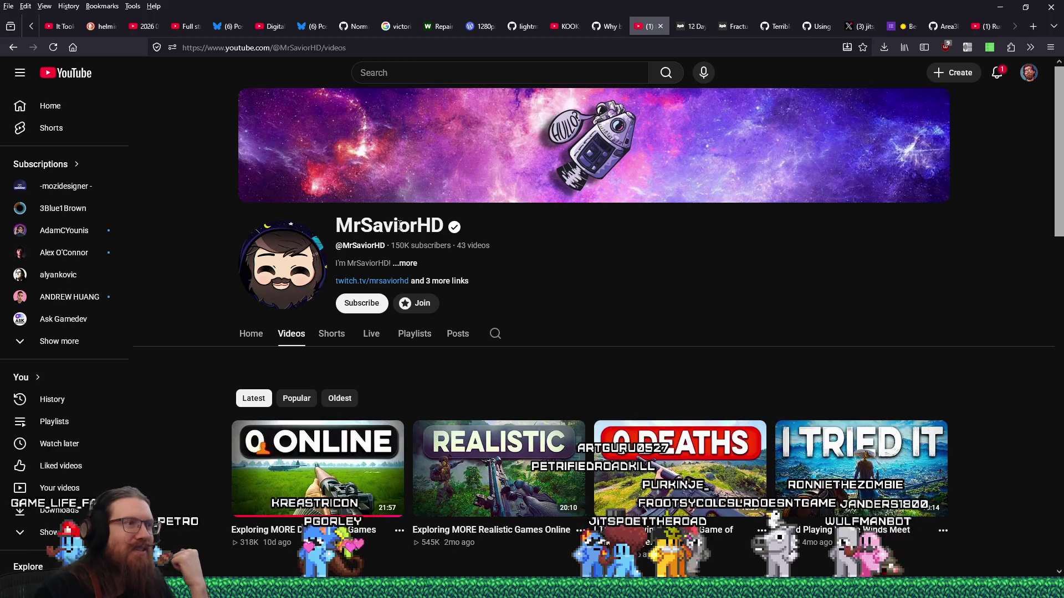
pyautogui.moveTo(355, 454)
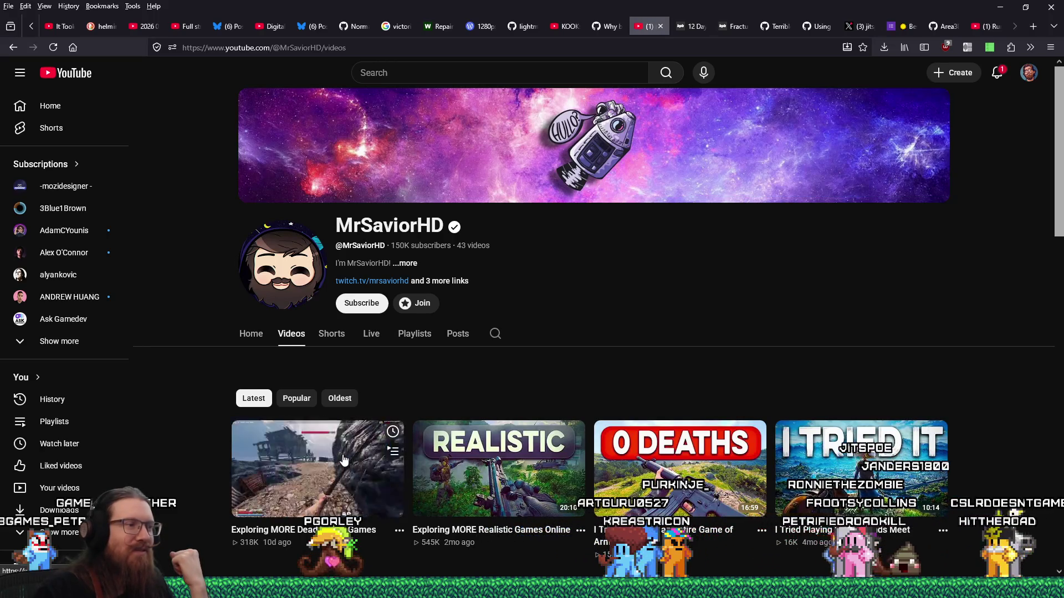
pyautogui.scroll(-1, 343, 460)
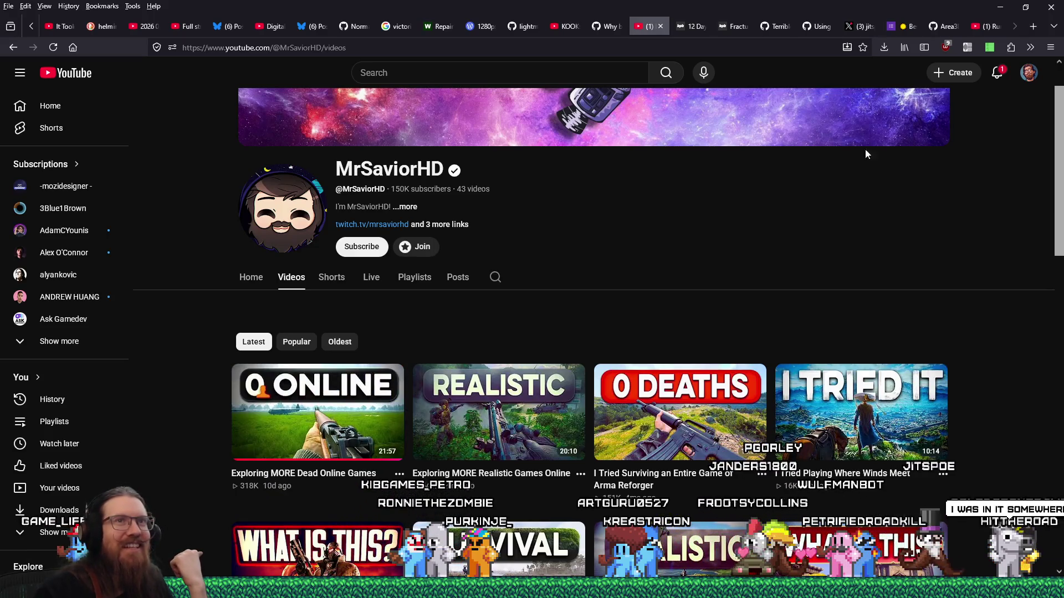
pyautogui.click(319, 419)
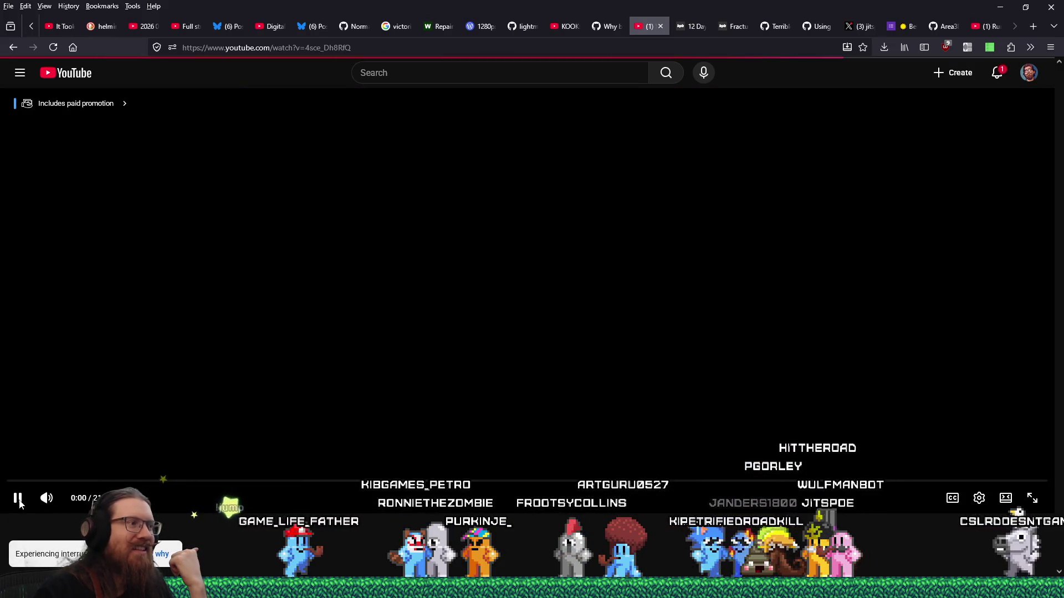
# Step: Pause the video and copy its web address from the URL bar
pyautogui.click(17, 499)
pyautogui.rightClick(327, 48)
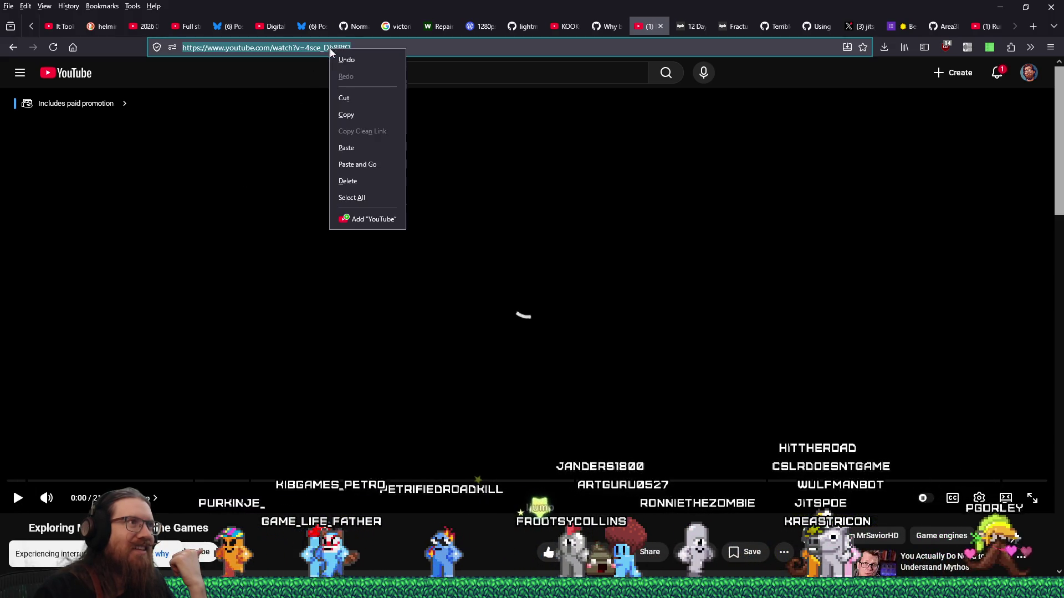
pyautogui.click(347, 112)
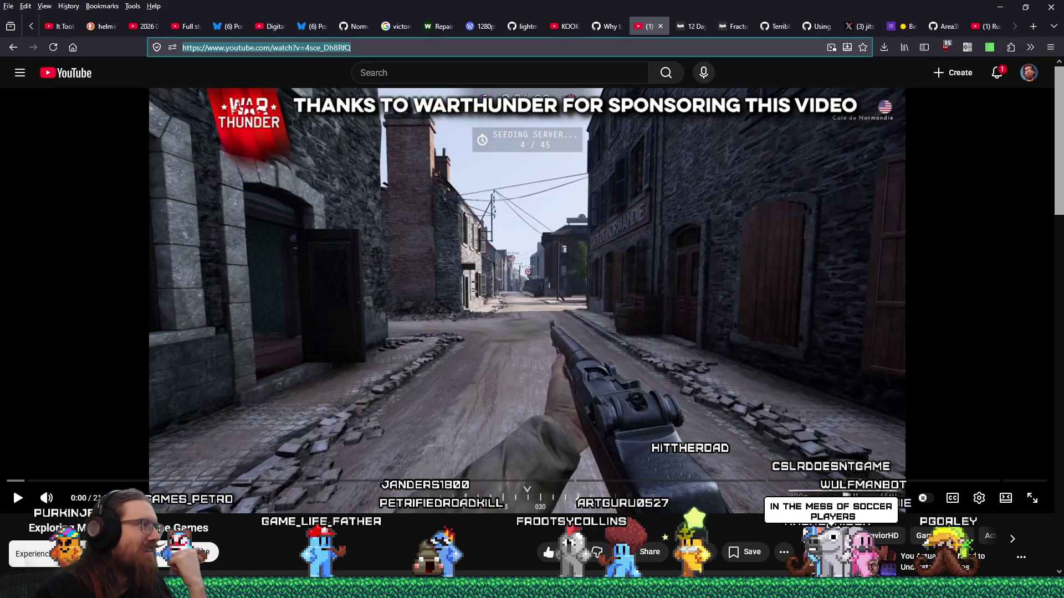
pyautogui.hotkey('alt', 'Tab')
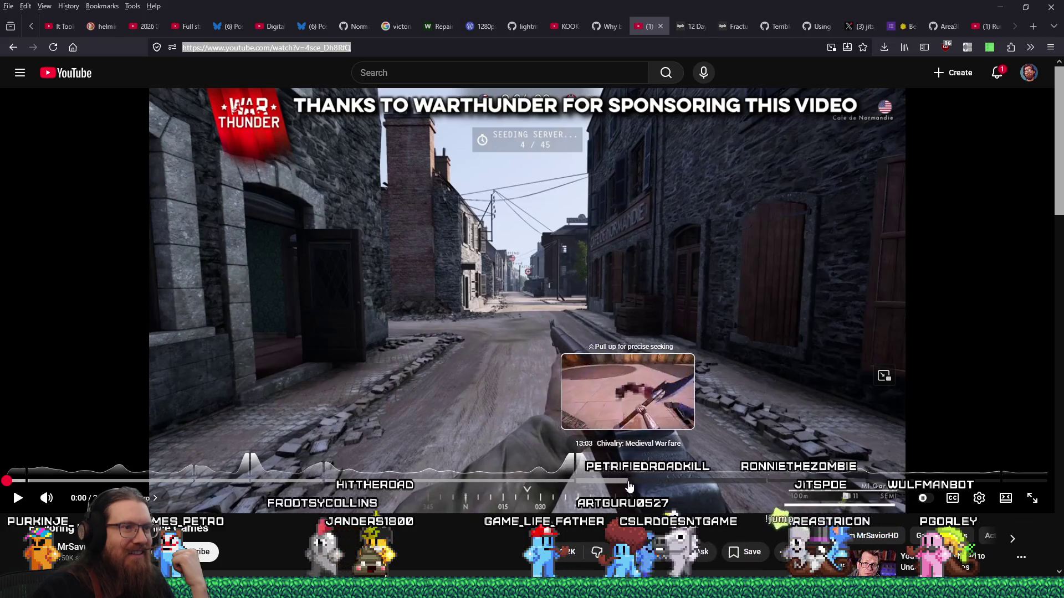
# Step: Jump ahead to the Digital Paint: Paintball 2 section, watch it, then pause
pyautogui.click(773, 481)
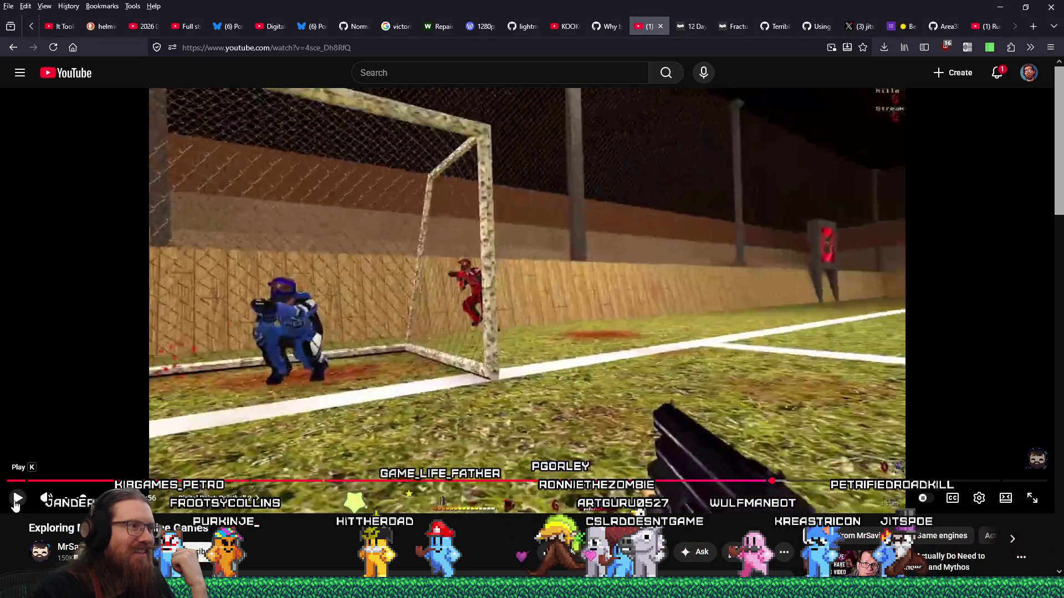
pyautogui.click(16, 501)
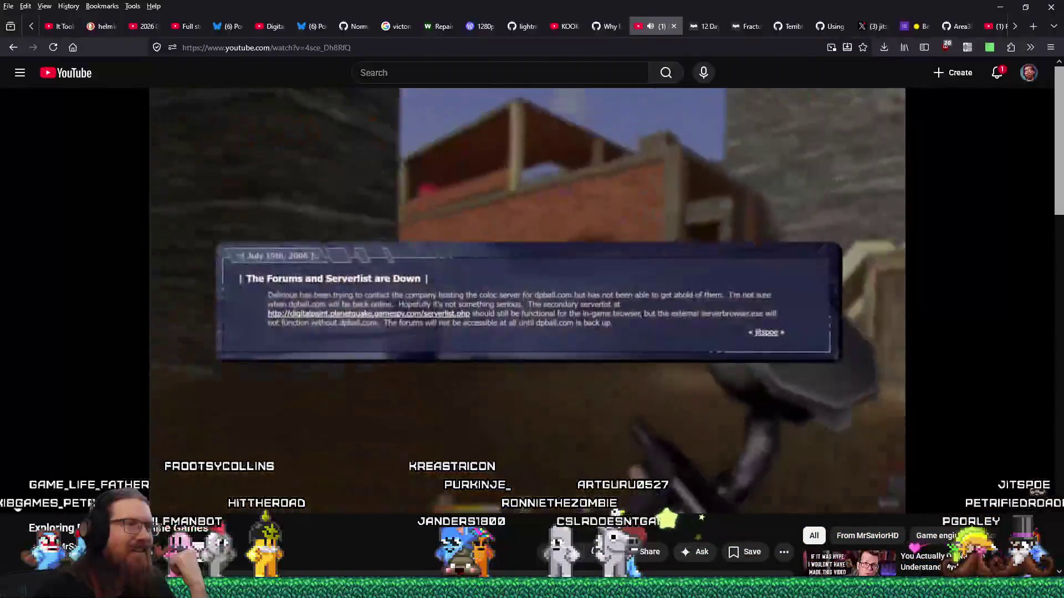
pyautogui.click(468, 272)
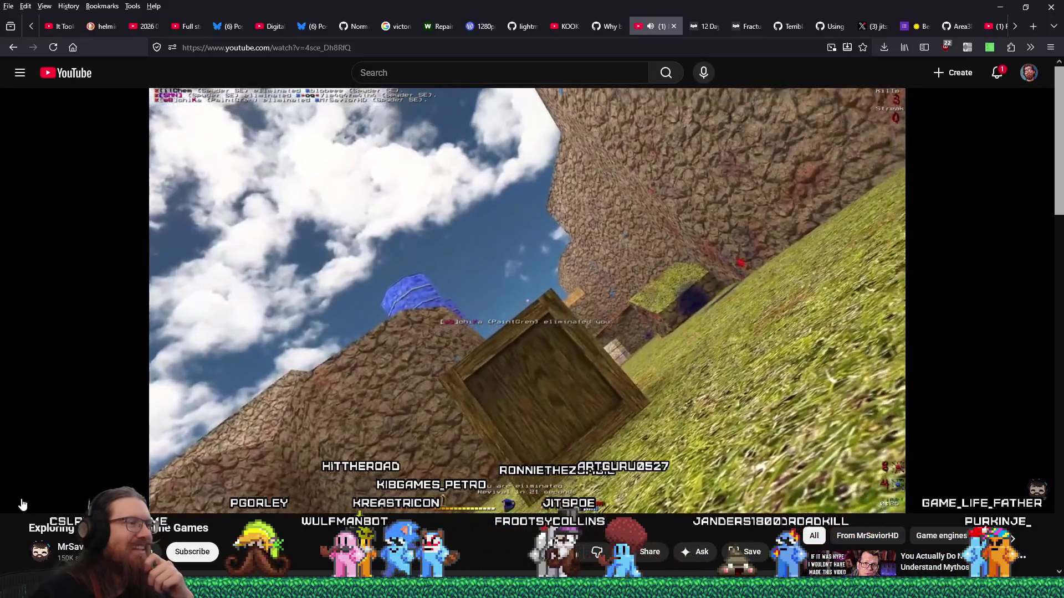
# Step: Subscribe to the video's channel, skim the comments, and close the video tab
pyautogui.moveTo(18, 502)
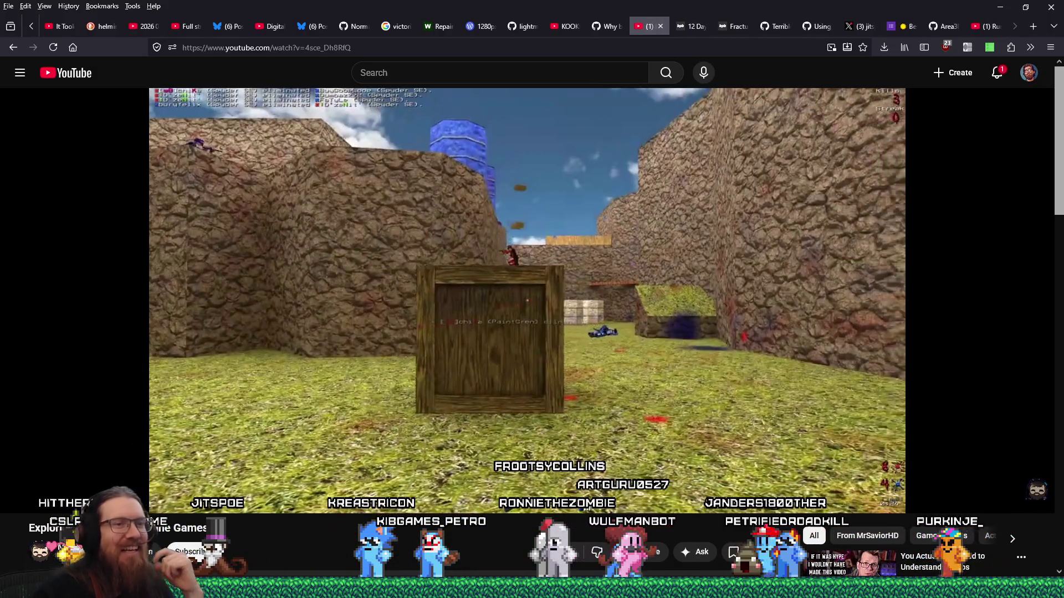
pyautogui.scroll(-2, 366, 481)
pyautogui.click(192, 439)
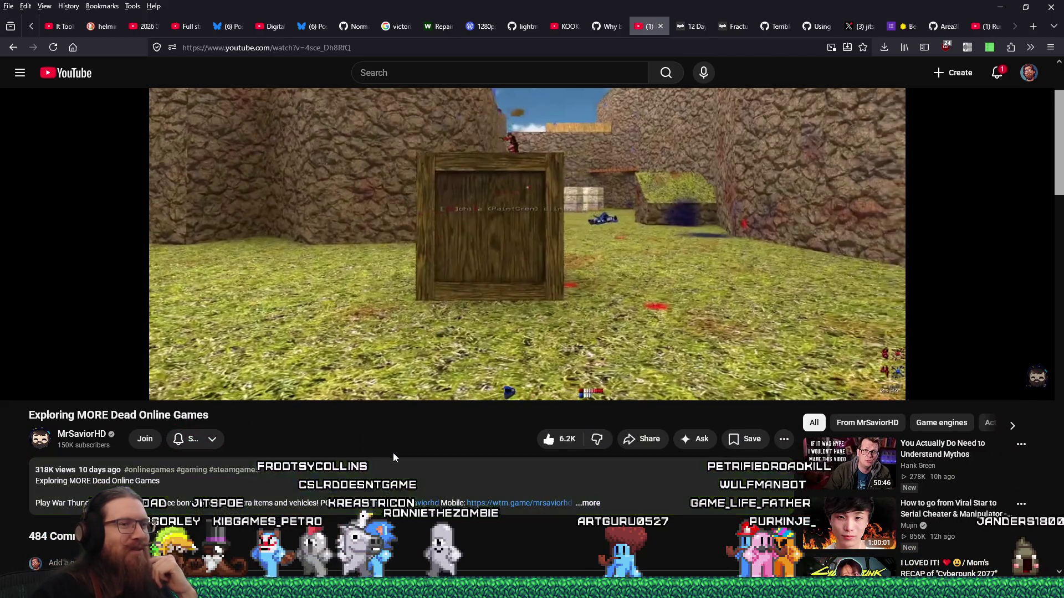
pyautogui.scroll(-5, 424, 441)
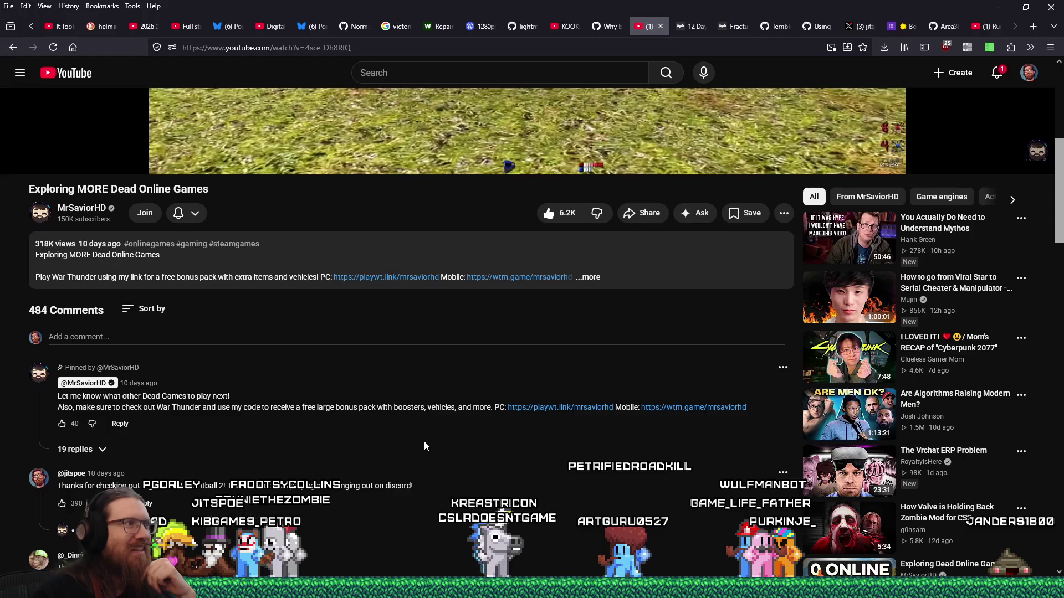
pyautogui.scroll(-6, 424, 441)
pyautogui.scroll(10, 424, 441)
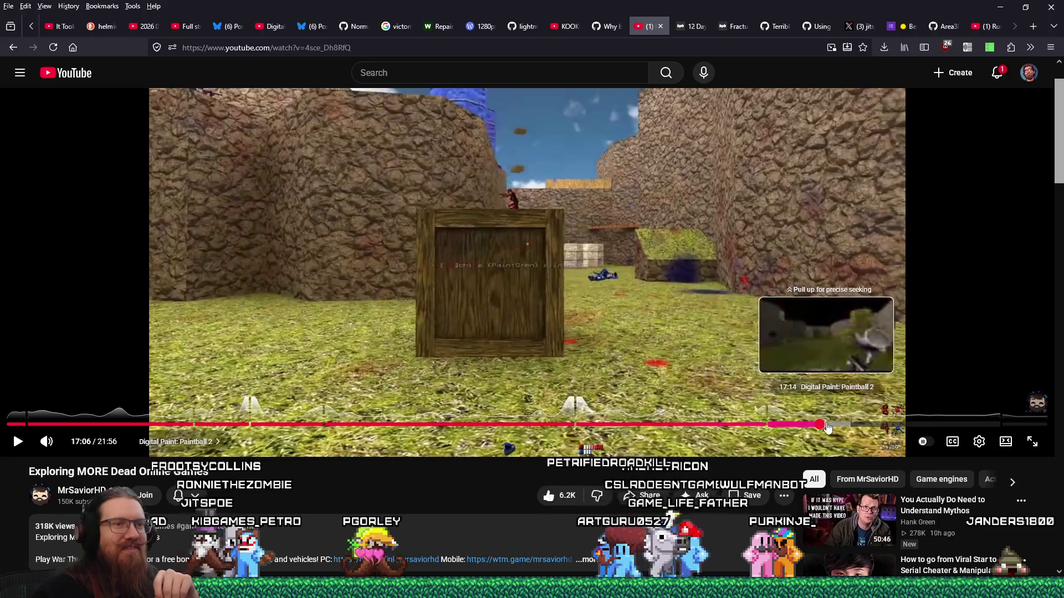
pyautogui.click(661, 26)
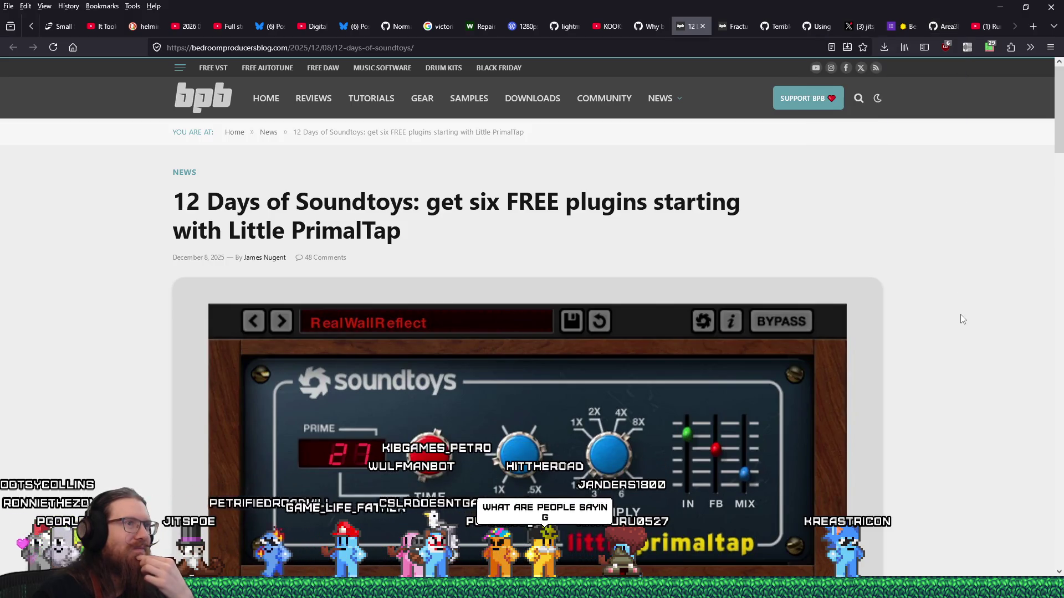
# Step: Close the Soundtoys and Fracture Sounds Dream Zither article tabs, then minimize Firefox
pyautogui.scroll(-4, 961, 315)
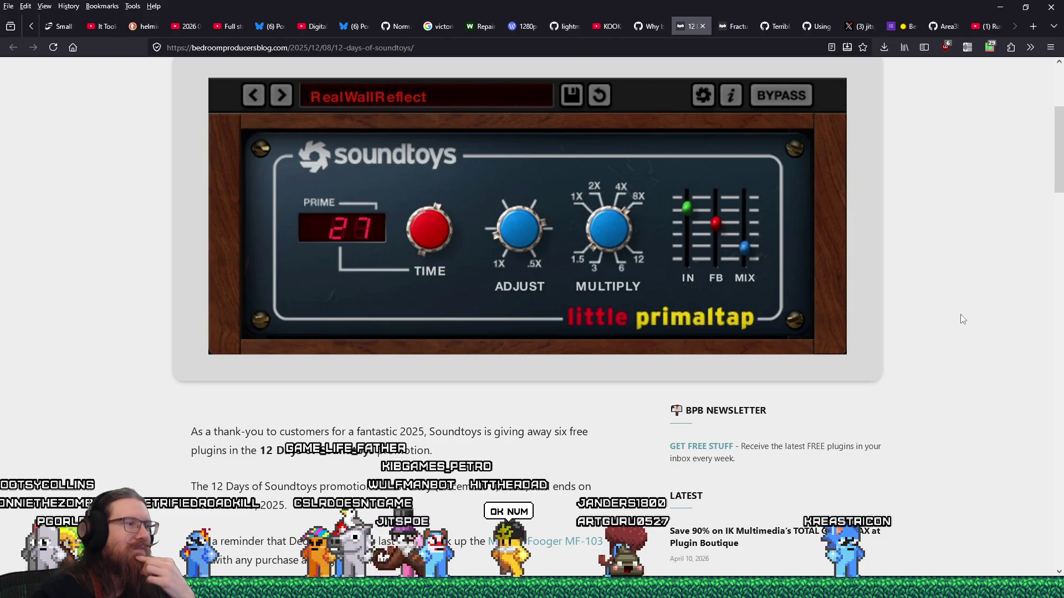
pyautogui.scroll(-2, 963, 319)
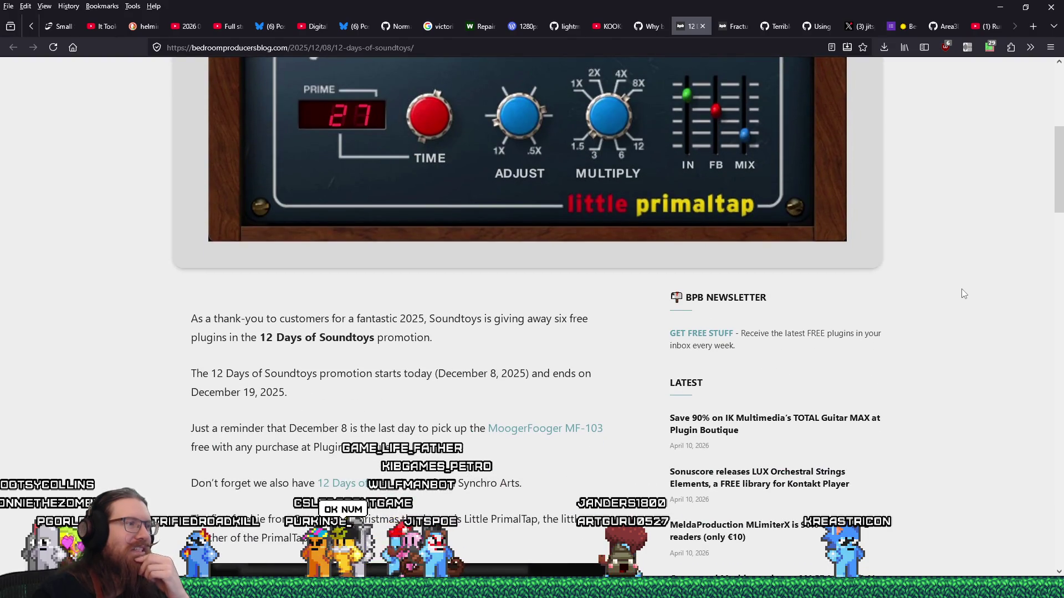
pyautogui.click(703, 26)
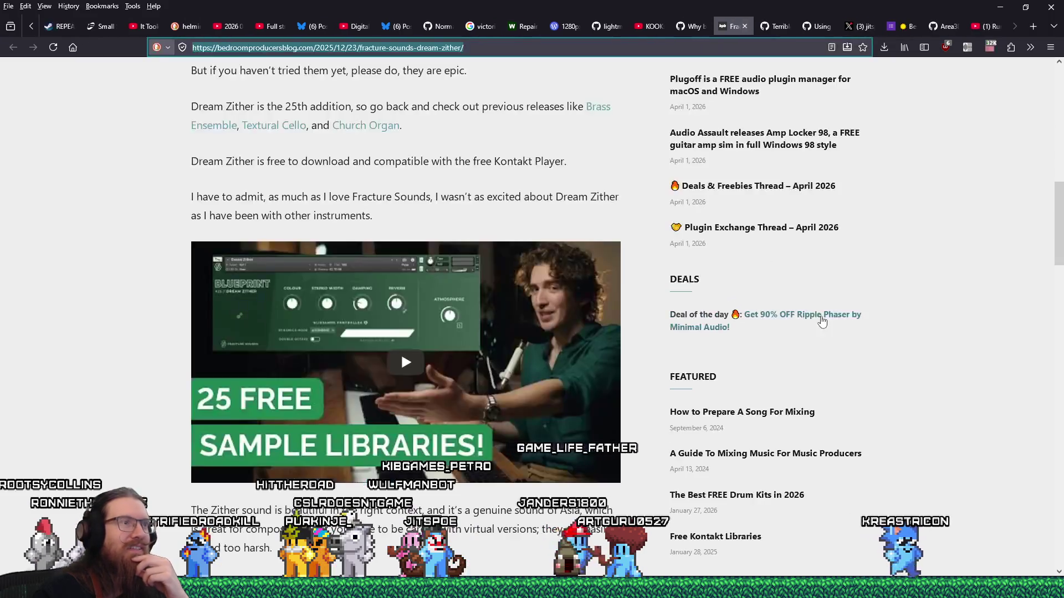
pyautogui.scroll(14, 822, 319)
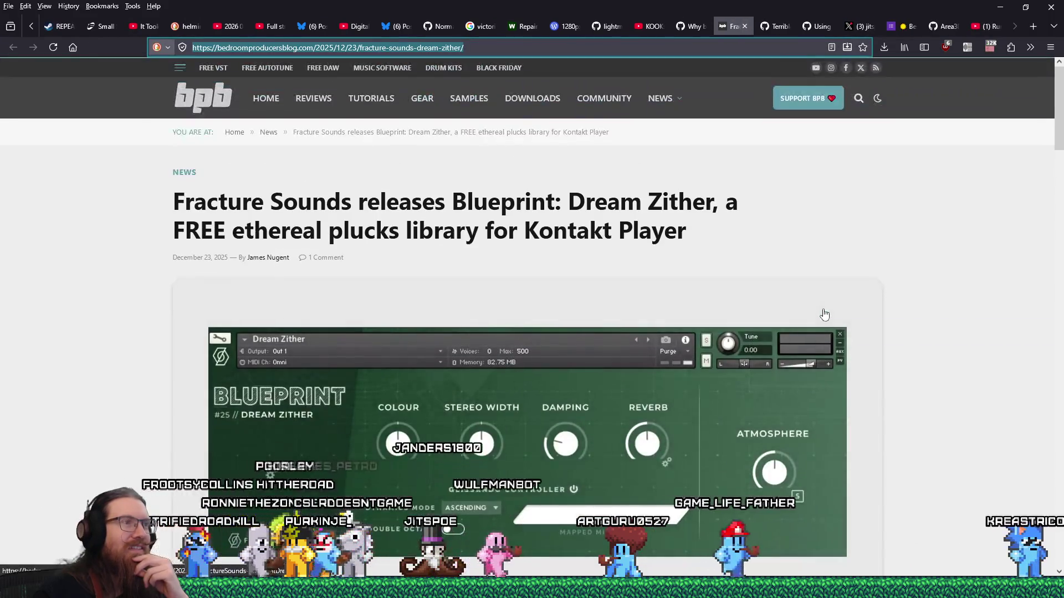
pyautogui.click(745, 26)
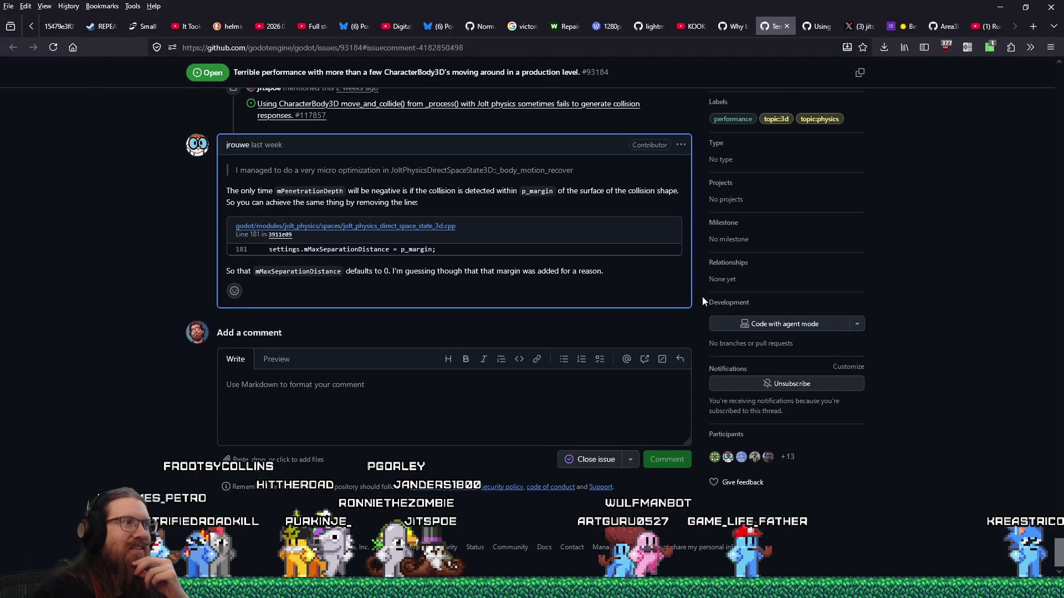
pyautogui.click(1000, 6)
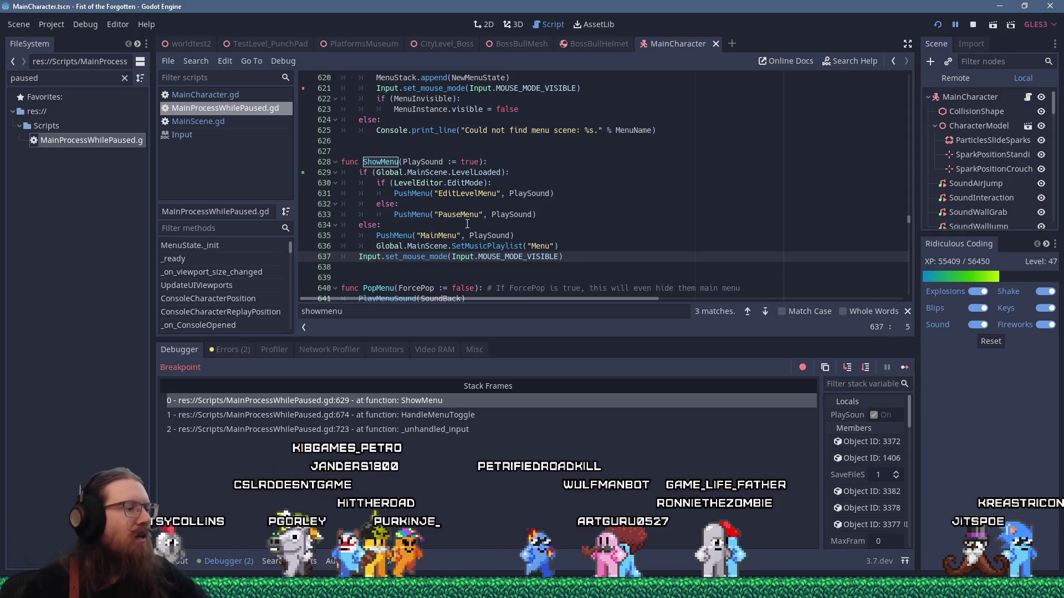
# Step: Comment out the Input.set_mouse_mode calls on lines 637 and 621
pyautogui.write('#')
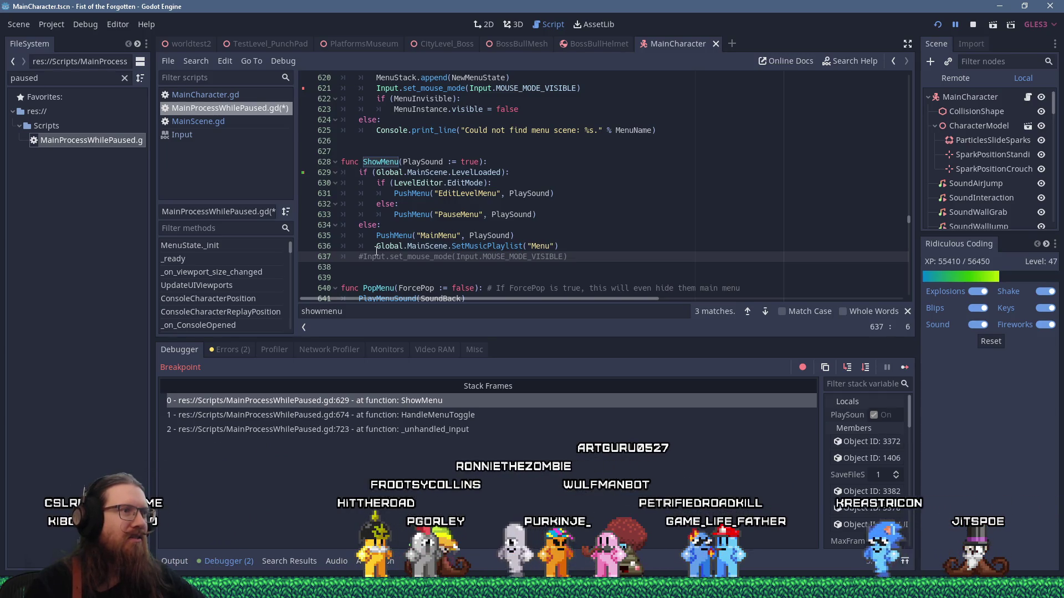
pyautogui.scroll(2, 388, 250)
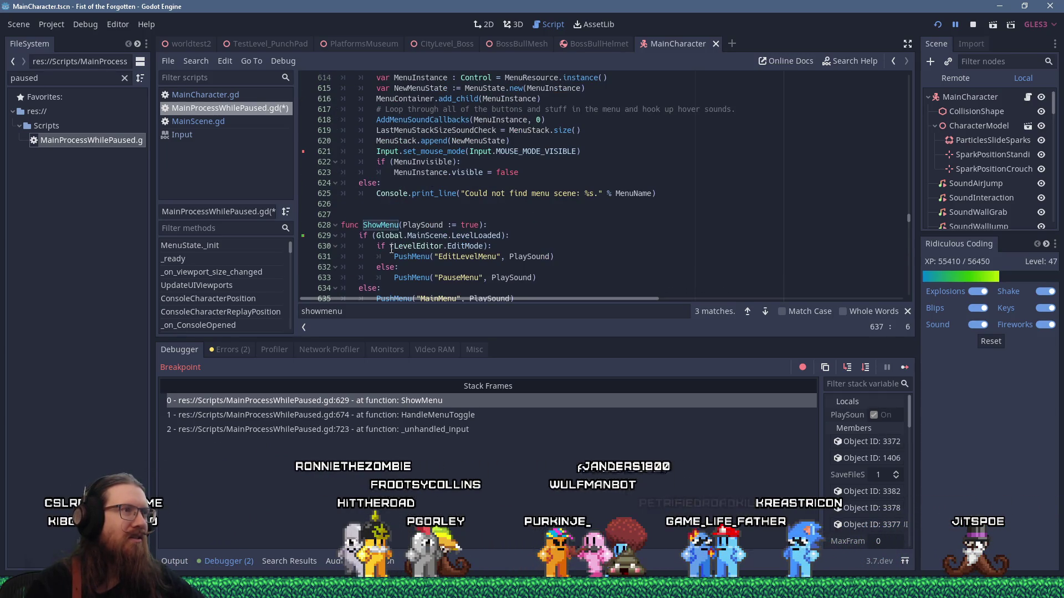
pyautogui.scroll(3, 438, 235)
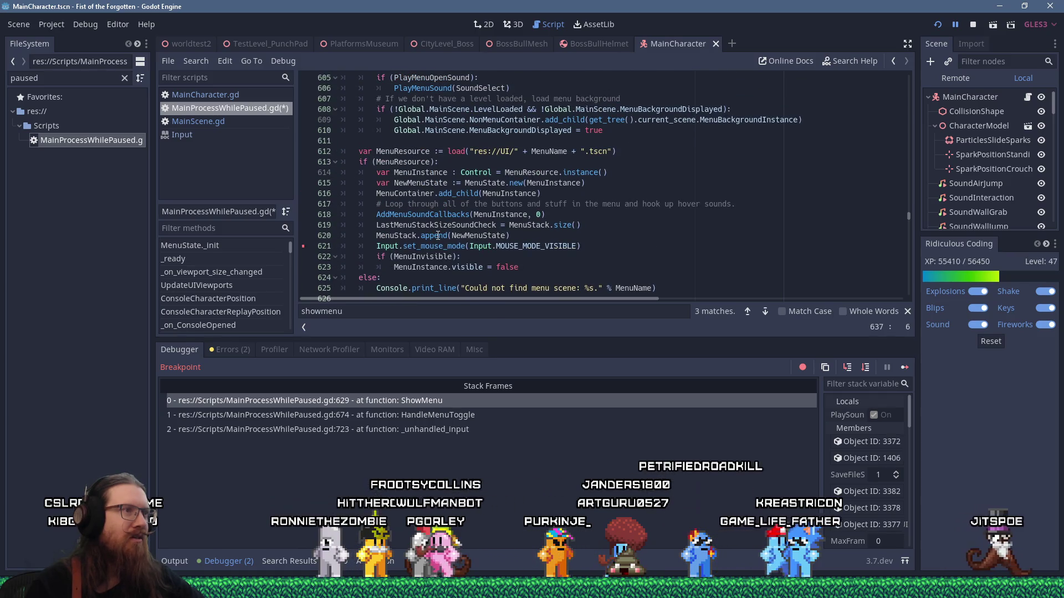
# Step: Rerun the game and toggle the menu, continuing past the ShowMenu and PushMenu breakpoints
pyautogui.click(937, 26)
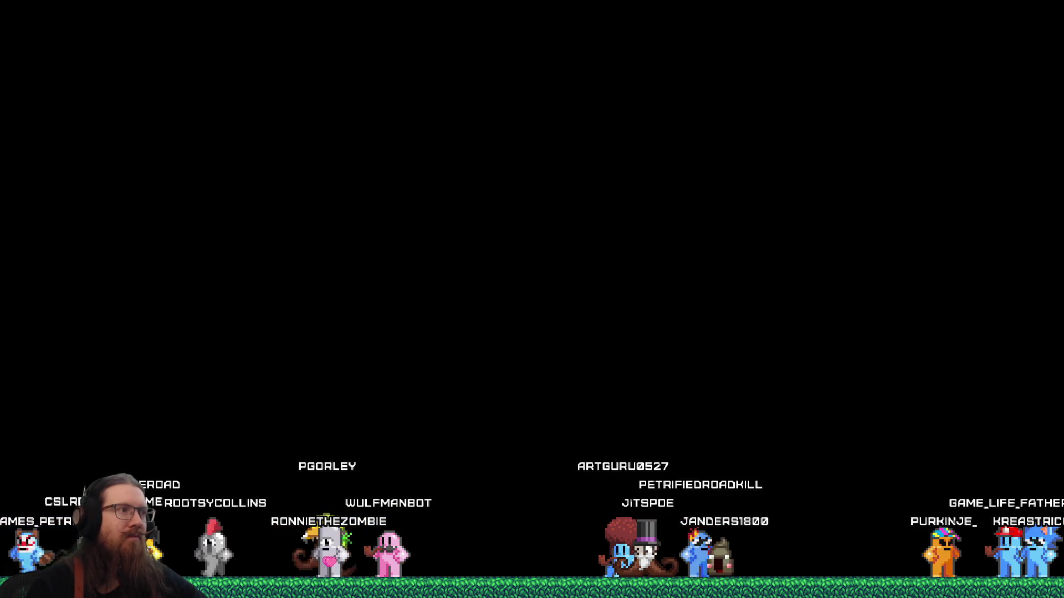
pyautogui.press('Escape')
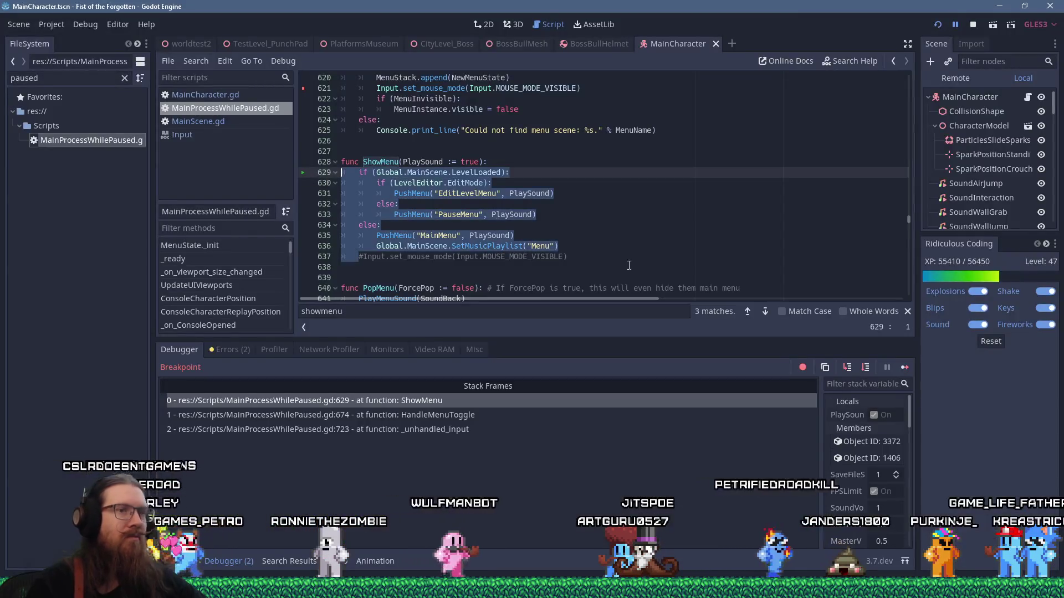
pyautogui.click(906, 368)
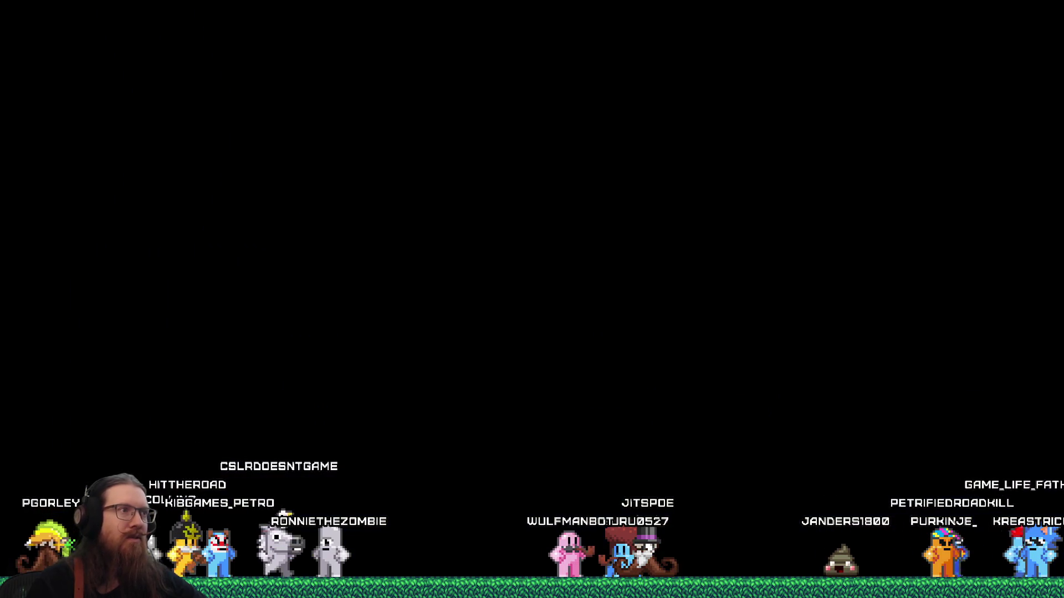
pyautogui.press('Escape')
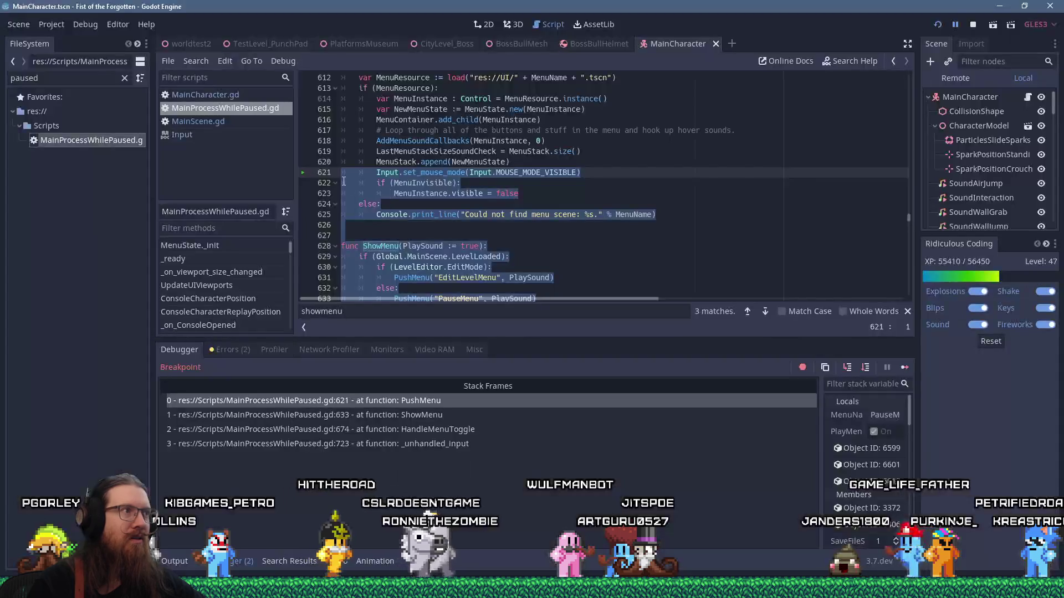
pyautogui.click(904, 367)
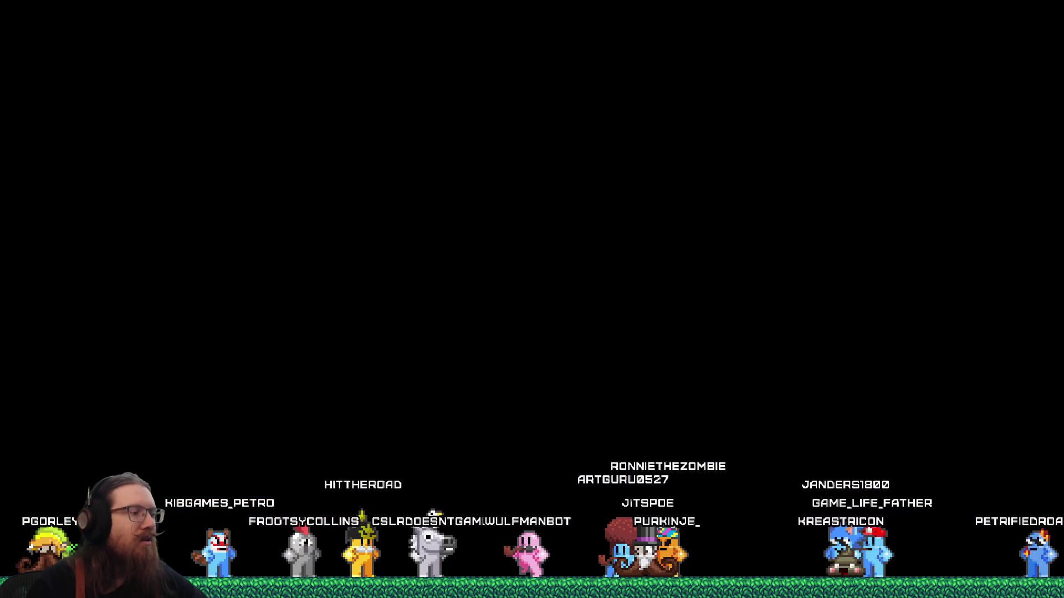
# Step: Restart in debug mode, close the pause menu, and quit through the development console
pyautogui.hotkey('shift', 'F5')
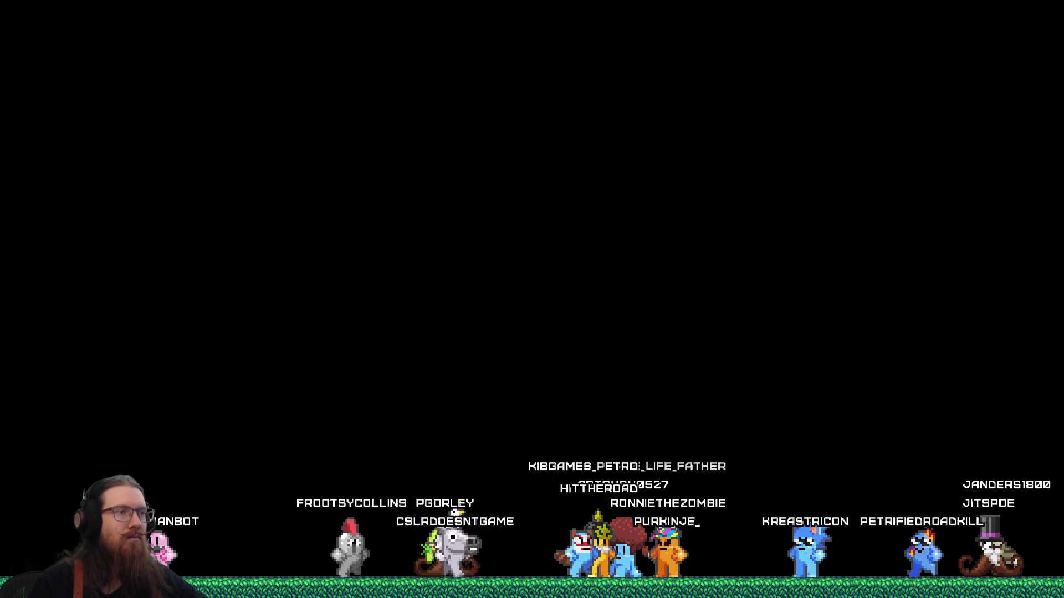
pyautogui.press('Escape')
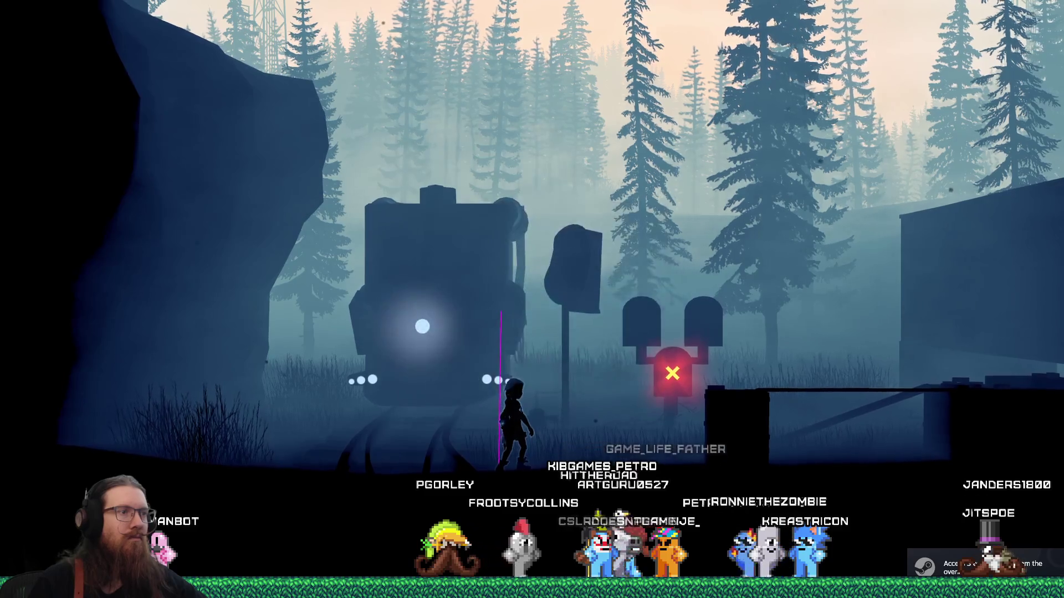
pyautogui.press('`')
pyautogui.press('Return')
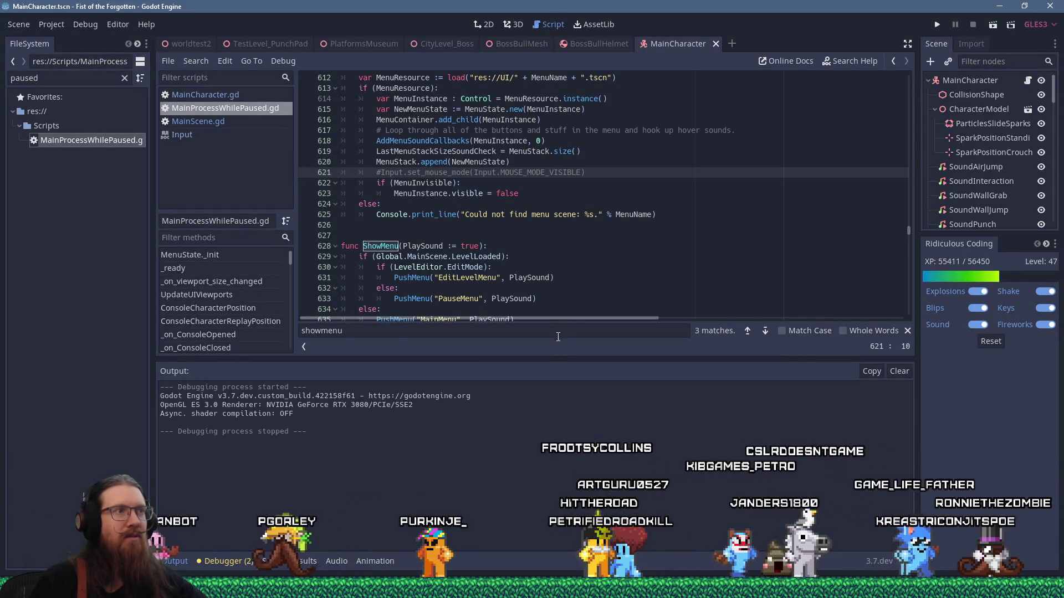
# Step: Select the menu-loading code on lines 618–624 and copy it
pyautogui.click(554, 164)
pyautogui.scroll(2, 718, 232)
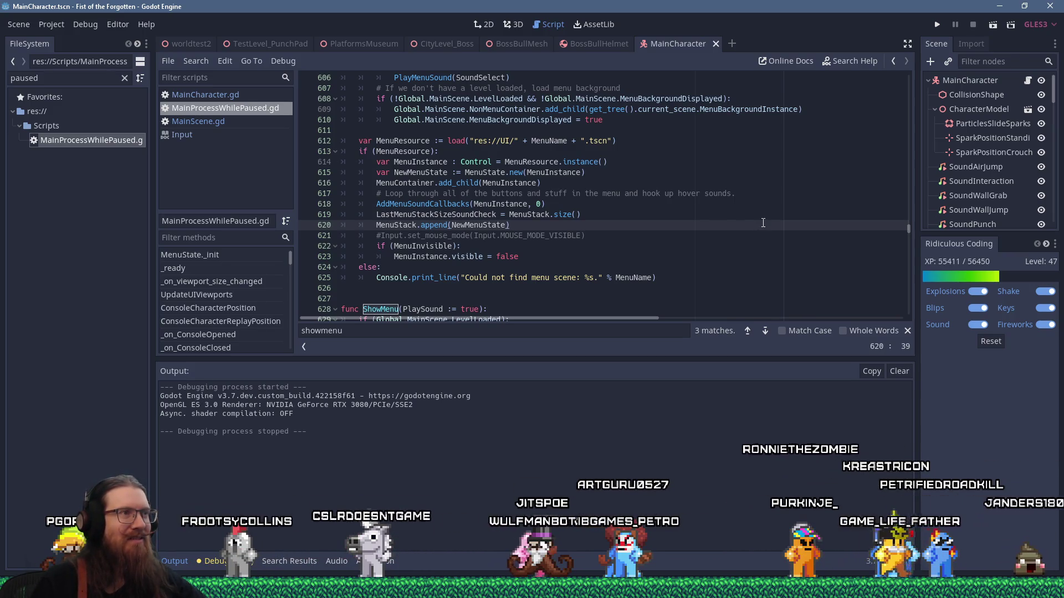
pyautogui.scroll(2, 763, 223)
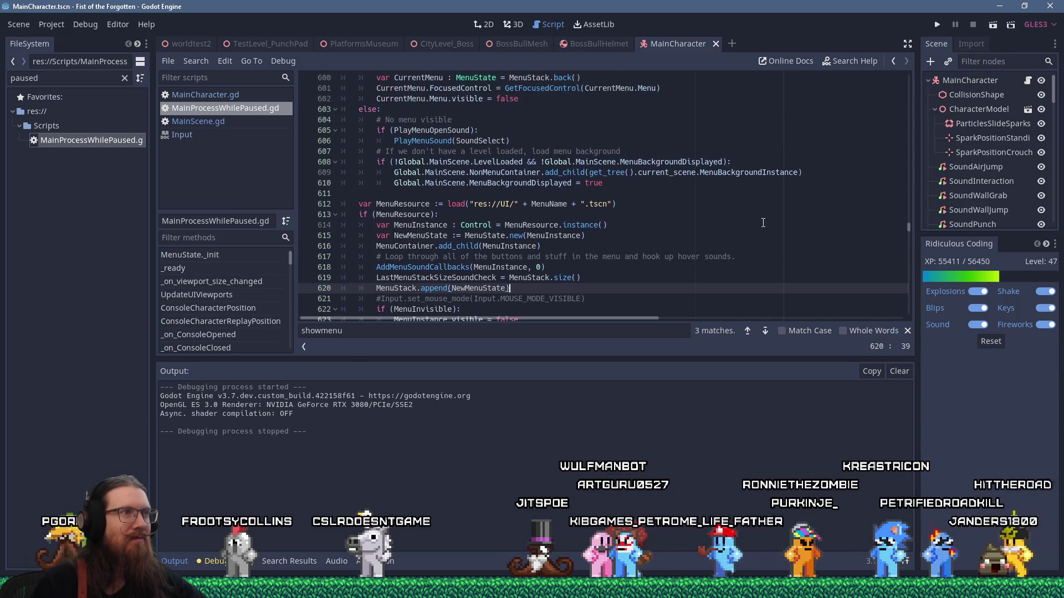
pyautogui.scroll(-2, 763, 223)
pyautogui.moveTo(382, 267); pyautogui.dragTo(341, 204)
pyautogui.rightClick(407, 230)
pyautogui.click(464, 287)
pyautogui.hotkey('alt', 'Tab')
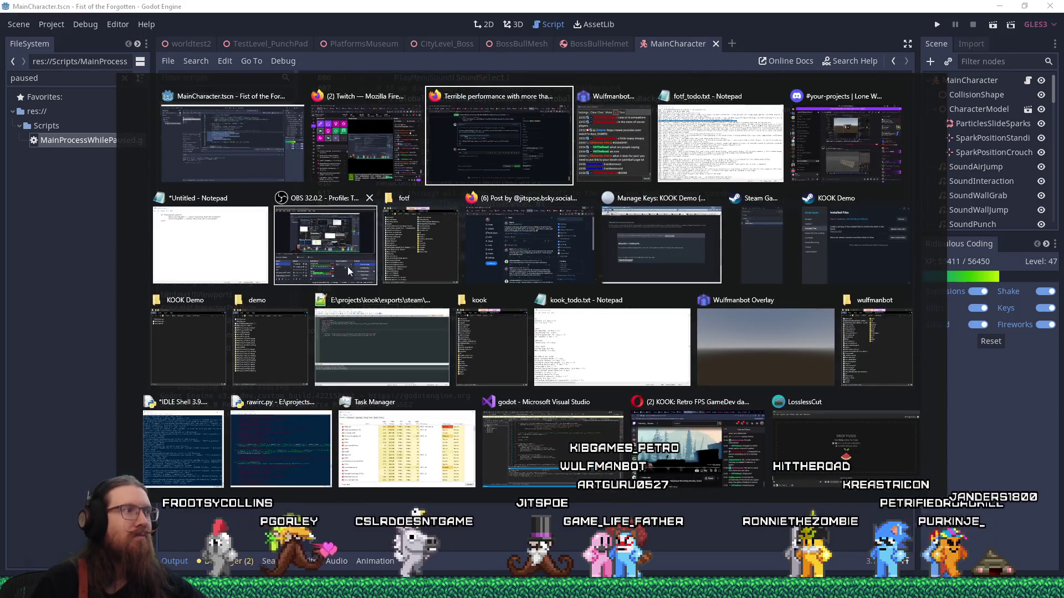
# Step: Replace the Notepad notes with the pasted code and 'Check if using controller. If not, show mouse.'
pyautogui.hotkey('ctrl', 'a')
pyautogui.hotkey('ctrl', 'v')
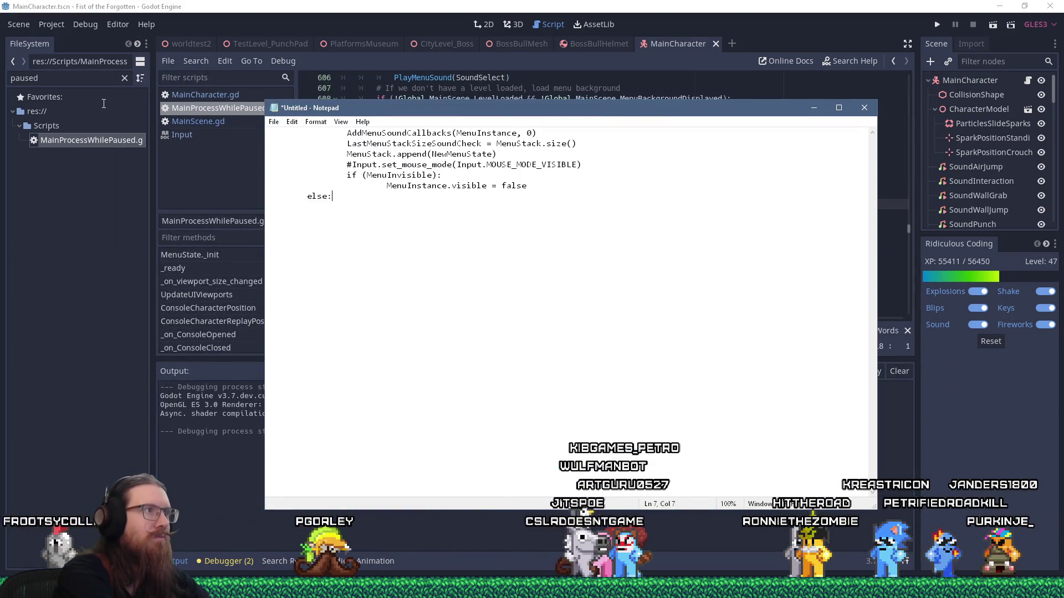
pyautogui.write('Check if using controller')
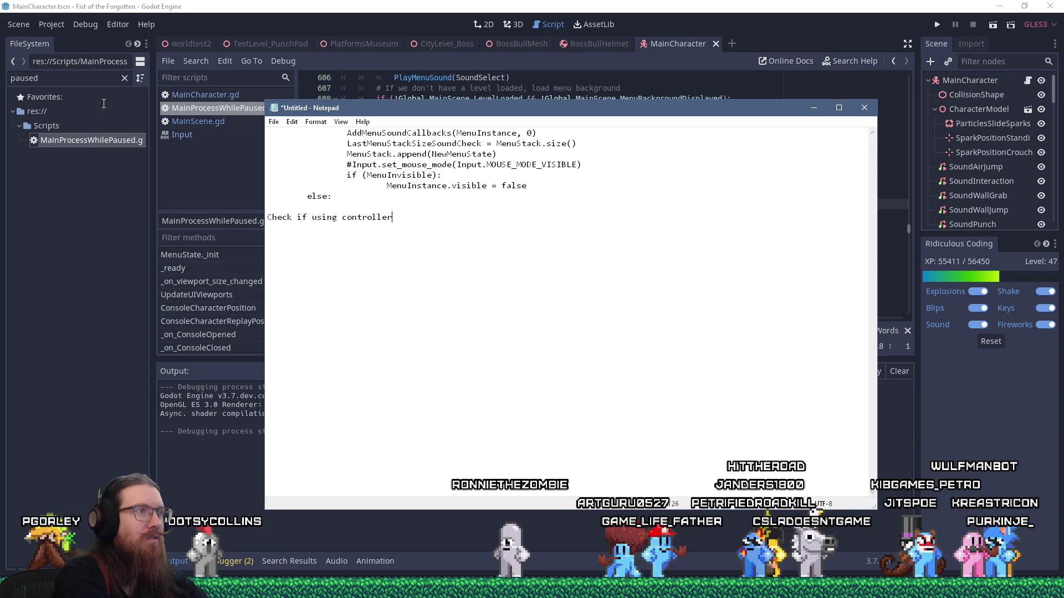
pyautogui.write('.  If not, show mouse.')
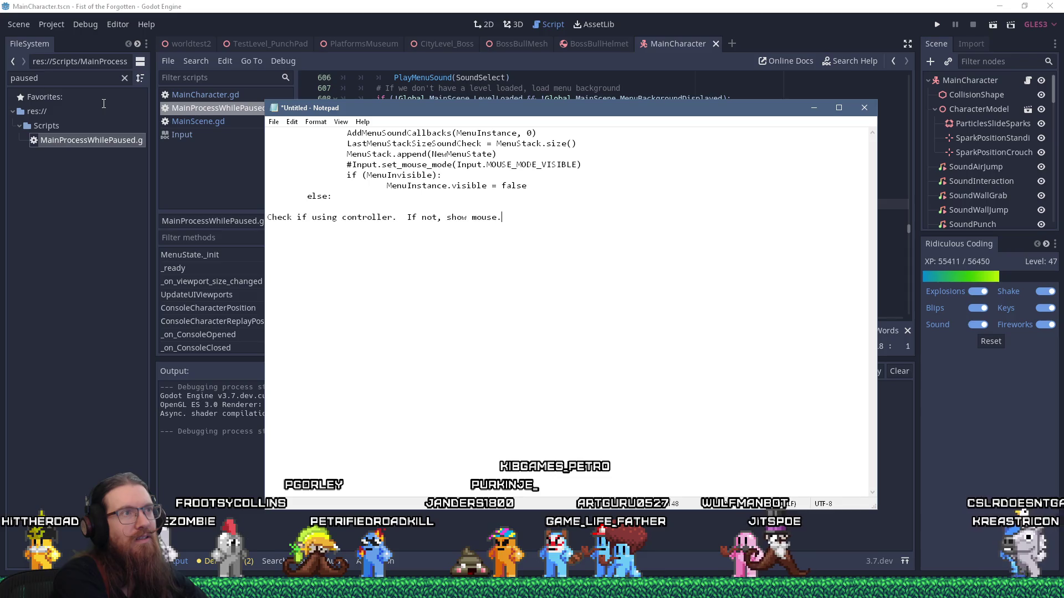
# Step: Switch back and forth between the Godot script editor and the Notepad notes
pyautogui.click(103, 104)
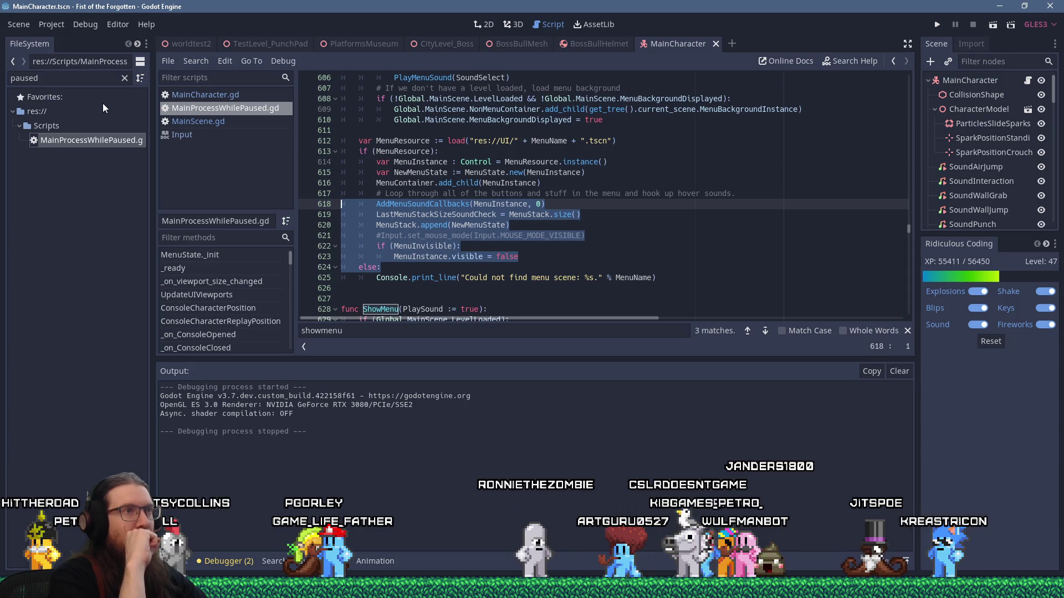
pyautogui.hotkey('alt', 'Tab')
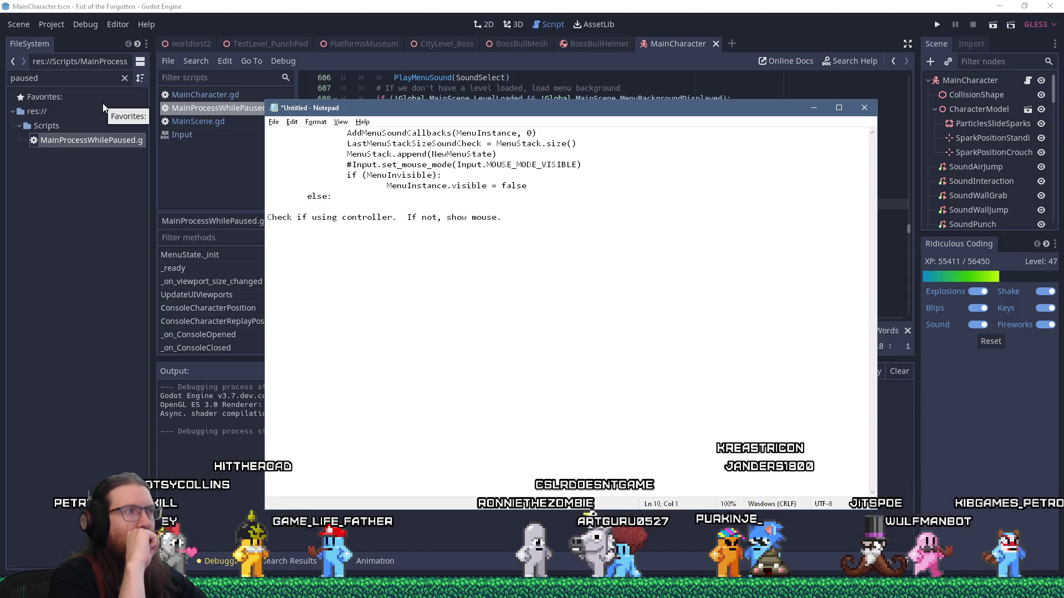
pyautogui.hotkey('alt', 'Tab')
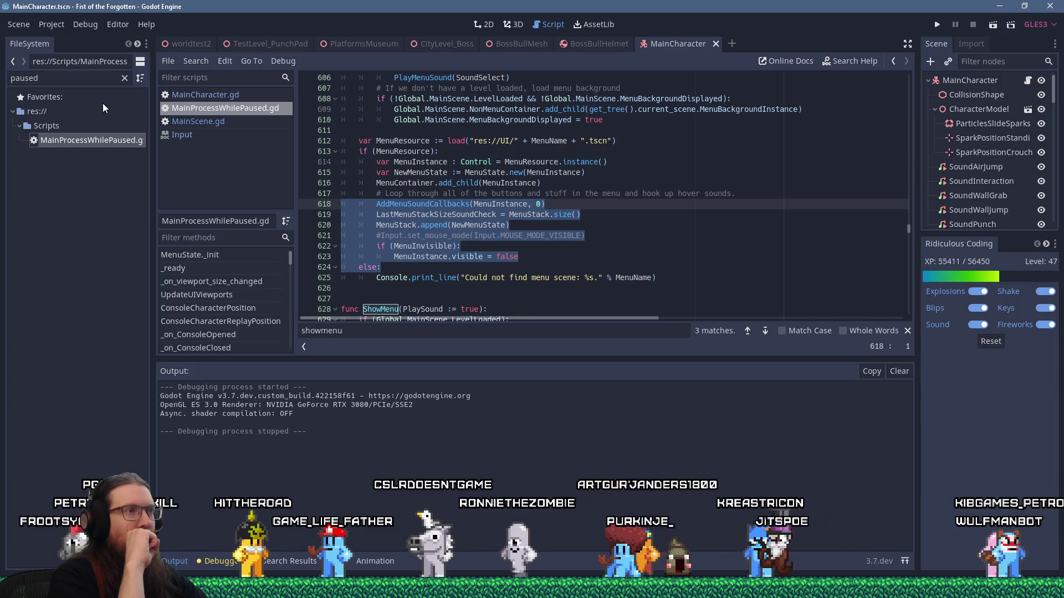
pyautogui.hotkey('alt', 'Tab')
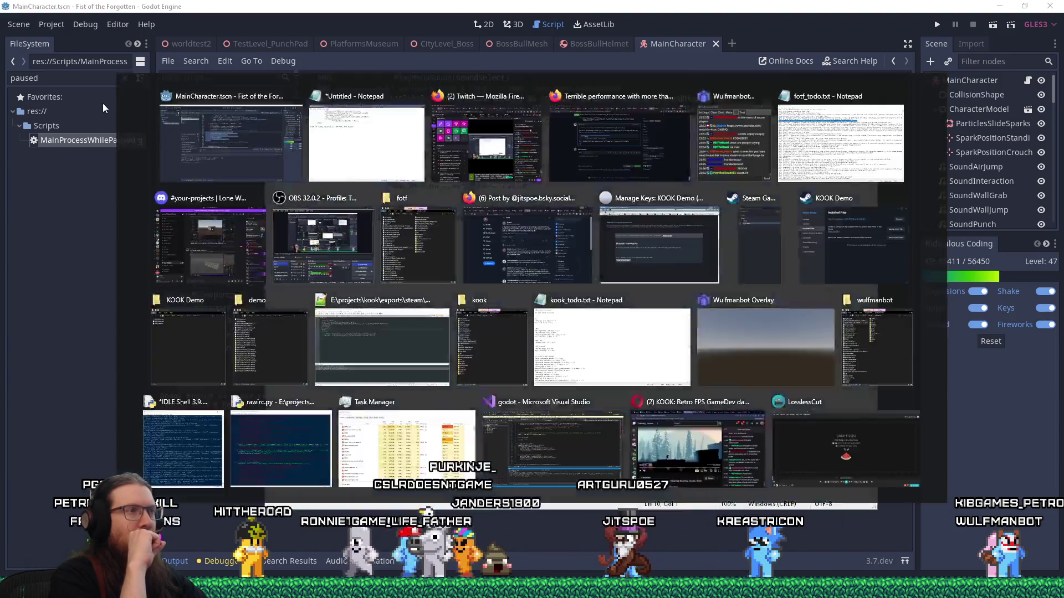
# Step: Add an indented line 'Or just wait until mouse input then show mouse', then return to Godot
pyautogui.press('Return')
pyautogui.press('Tab')
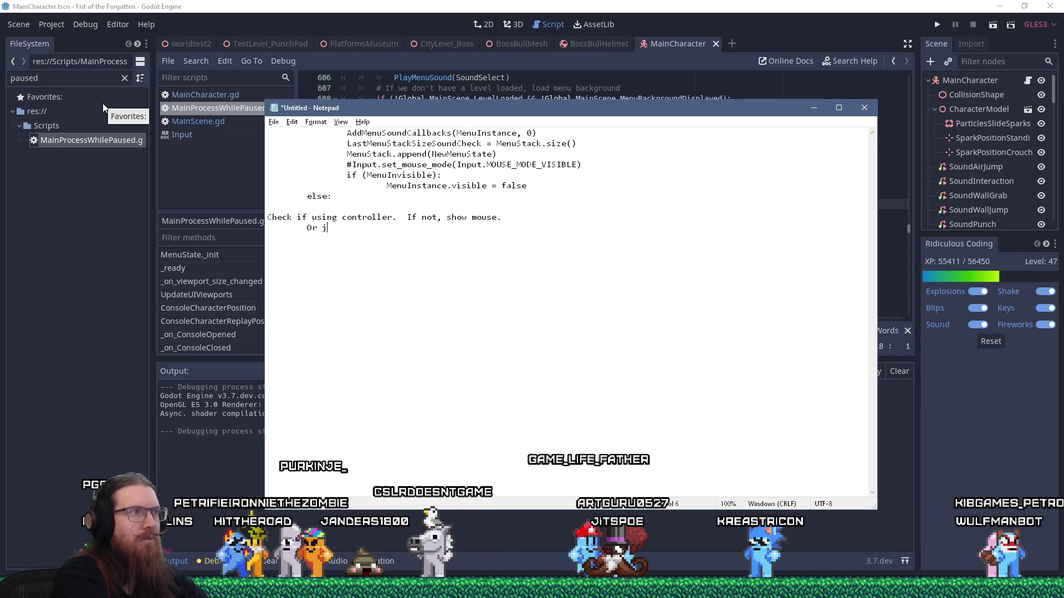
pyautogui.write('Or just waint unt')
pyautogui.press('BackSpace')
pyautogui.press('BackSpace')
pyautogui.press('BackSpace')
pyautogui.write('t until mouse input t')
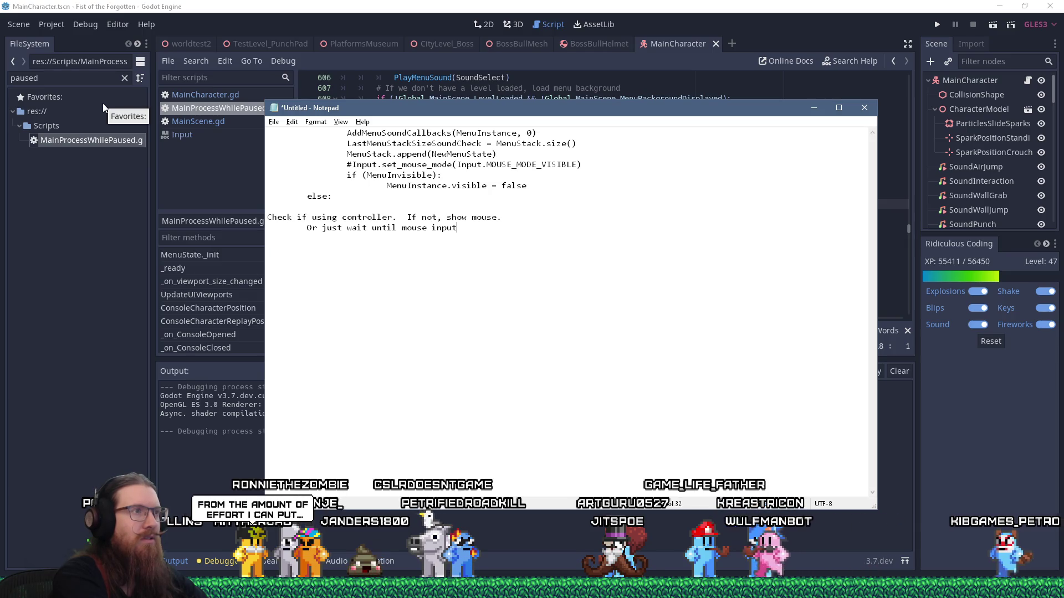
pyautogui.write('hen show mouse')
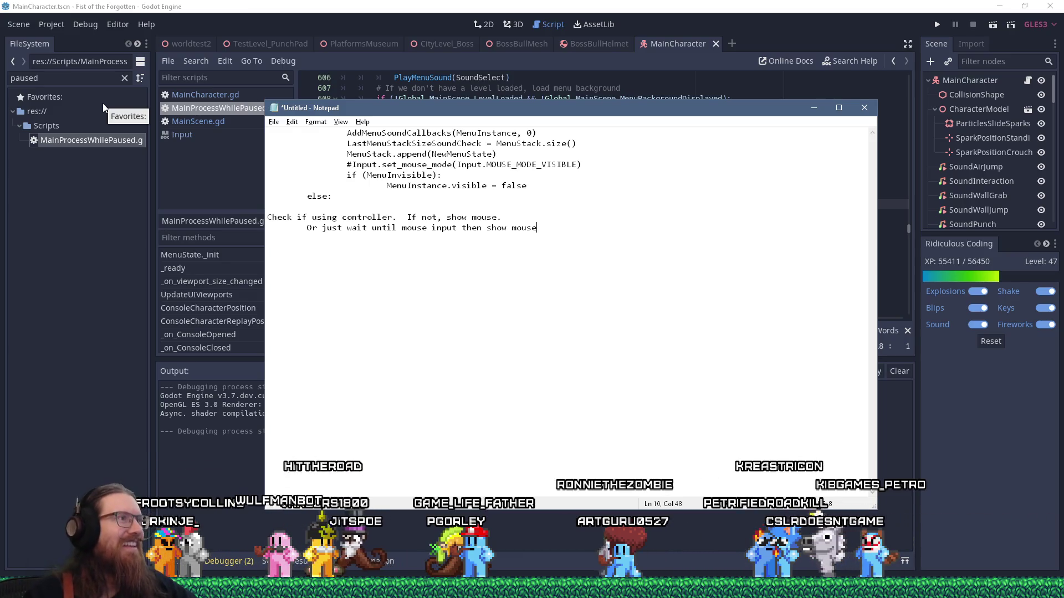
pyautogui.click(442, 4)
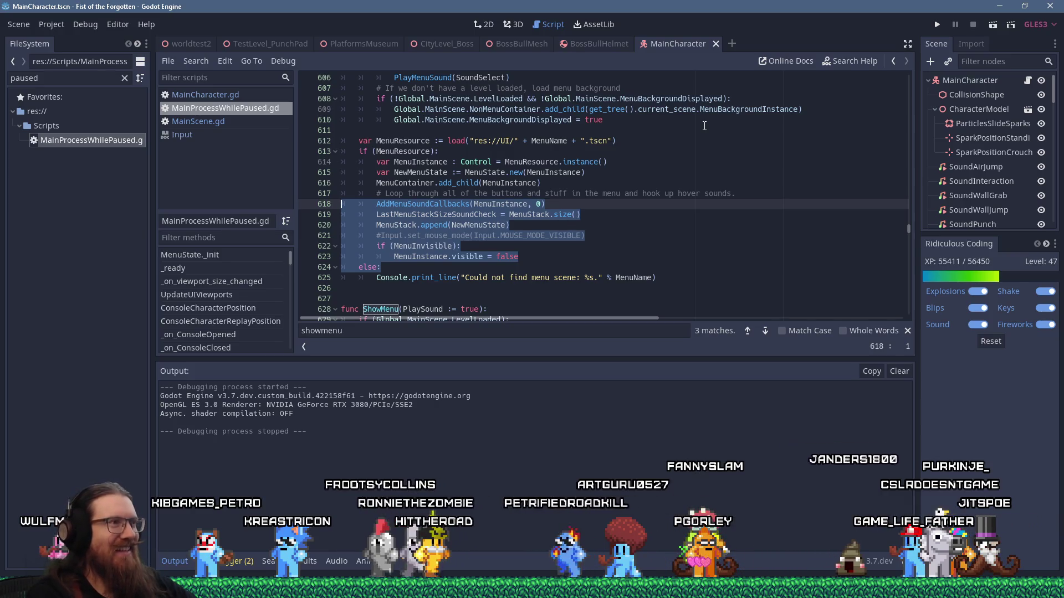
pyautogui.press('Up')
pyautogui.press('Down')
pyautogui.press('Down')
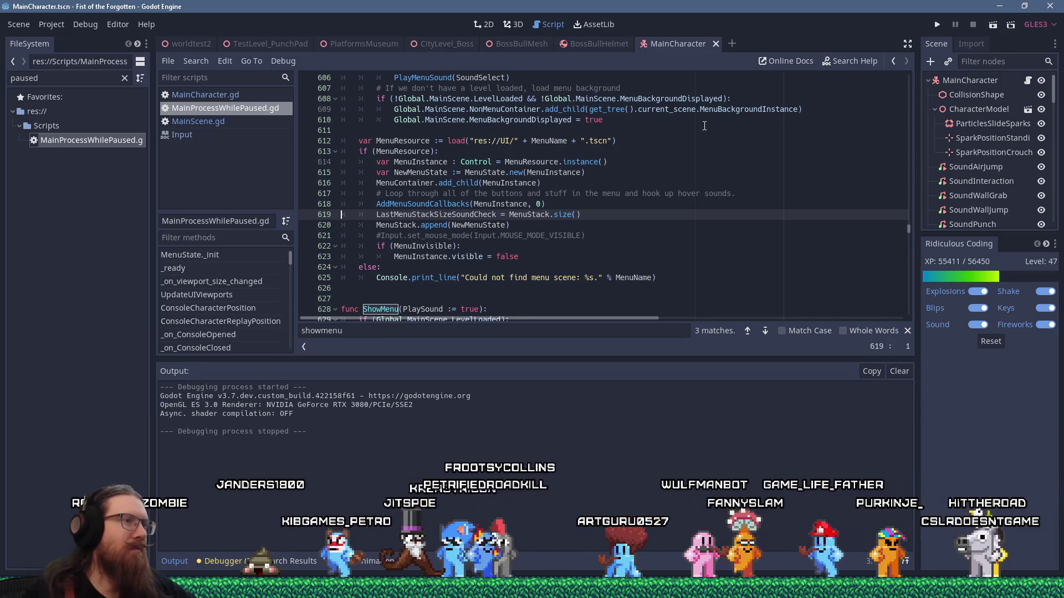
# Step: Review the ShowMenu function through line 640 and select MenuInvisible on line 622
pyautogui.scroll(-3, 554, 201)
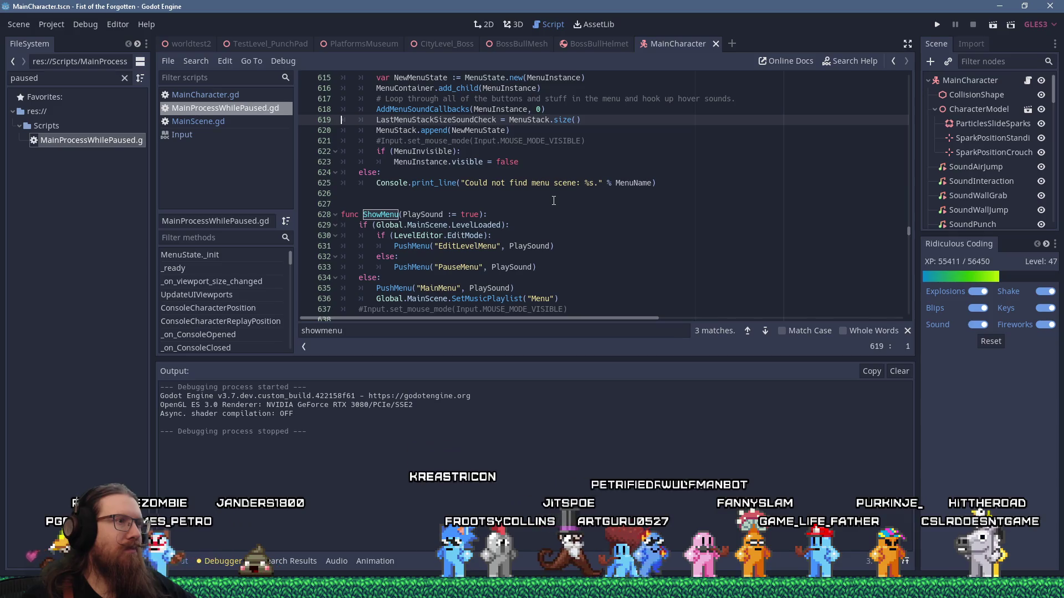
pyautogui.scroll(-1, 553, 201)
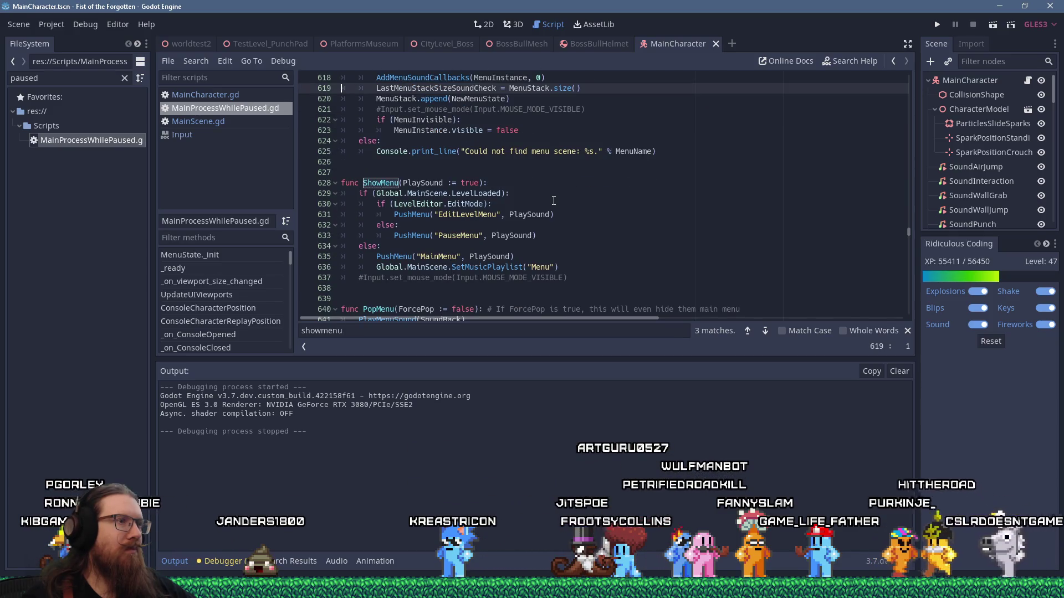
pyautogui.scroll(3, 554, 201)
pyautogui.doubleClick(427, 214)
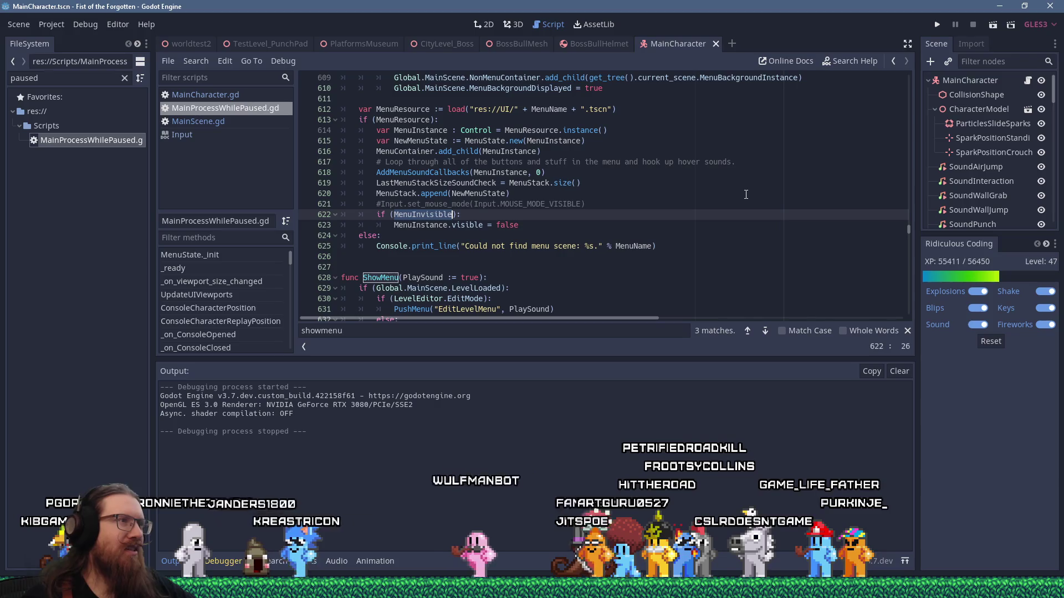
# Step: Cycle through the five MenuInvisible matches to MakeMenuInvisible on line 838, then close the search
pyautogui.press('Return')
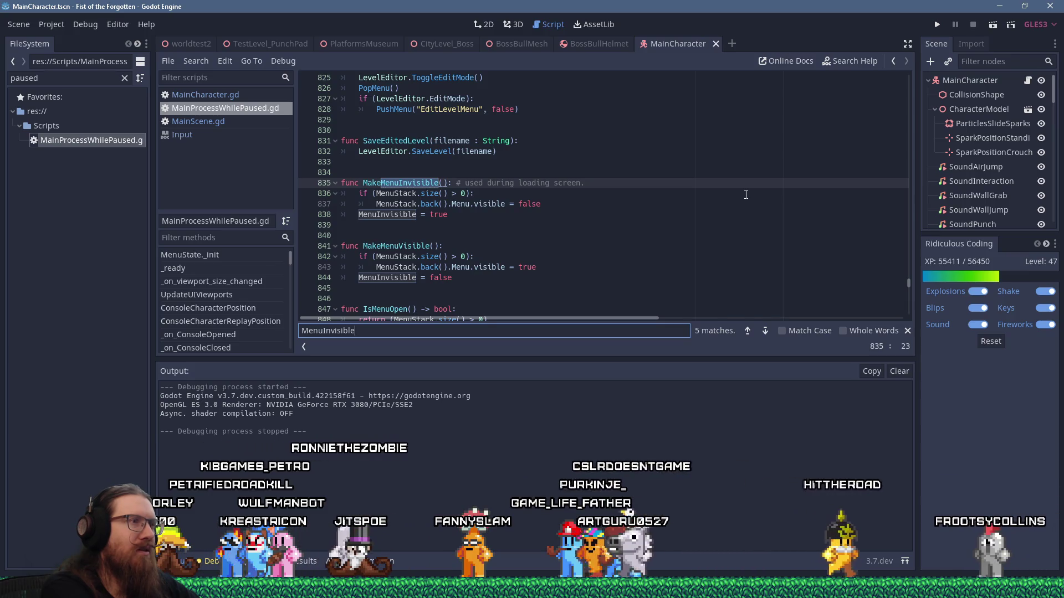
pyautogui.press('Return')
pyautogui.press('Return')
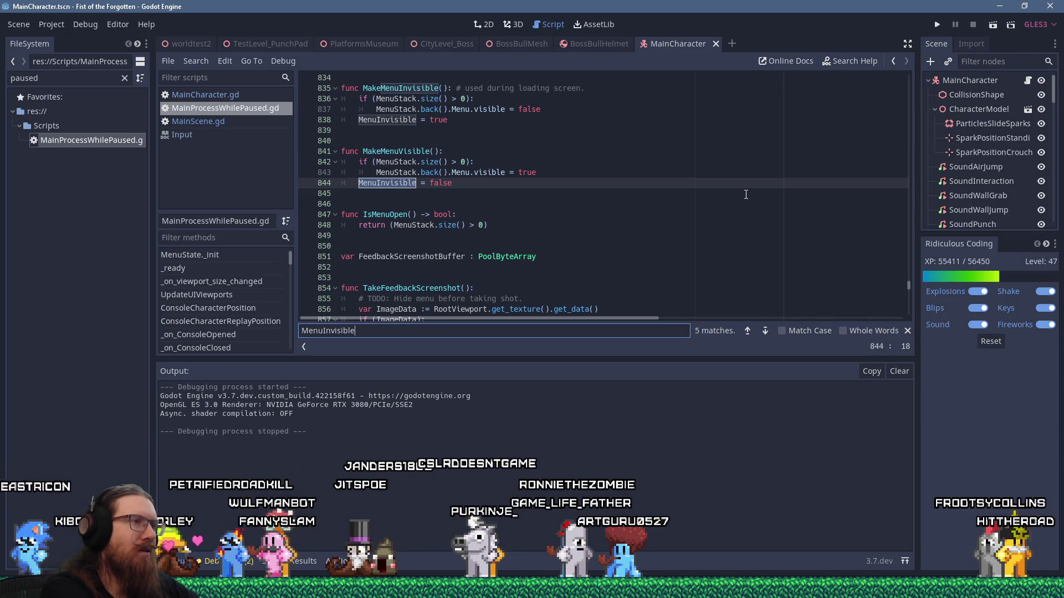
pyautogui.press('Return')
pyautogui.press('Return')
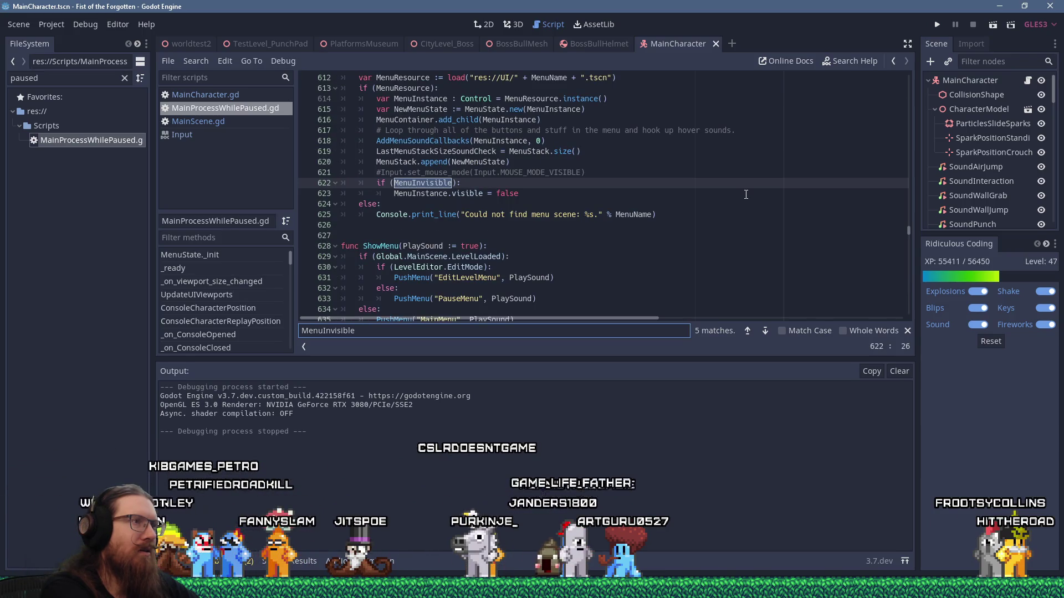
pyautogui.press('Return')
pyautogui.press('Return')
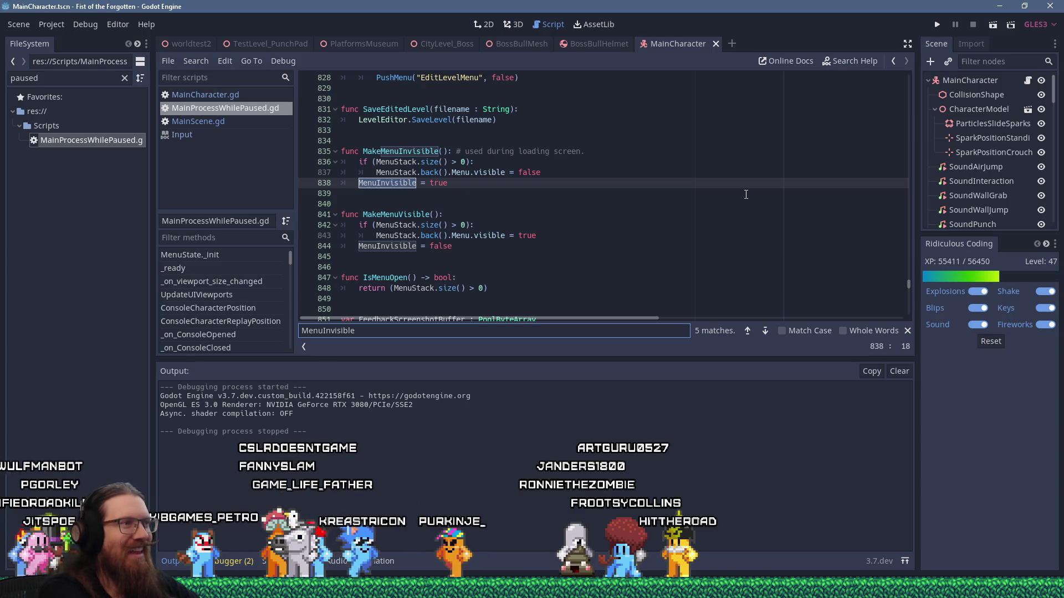
pyautogui.scroll(-2, 594, 188)
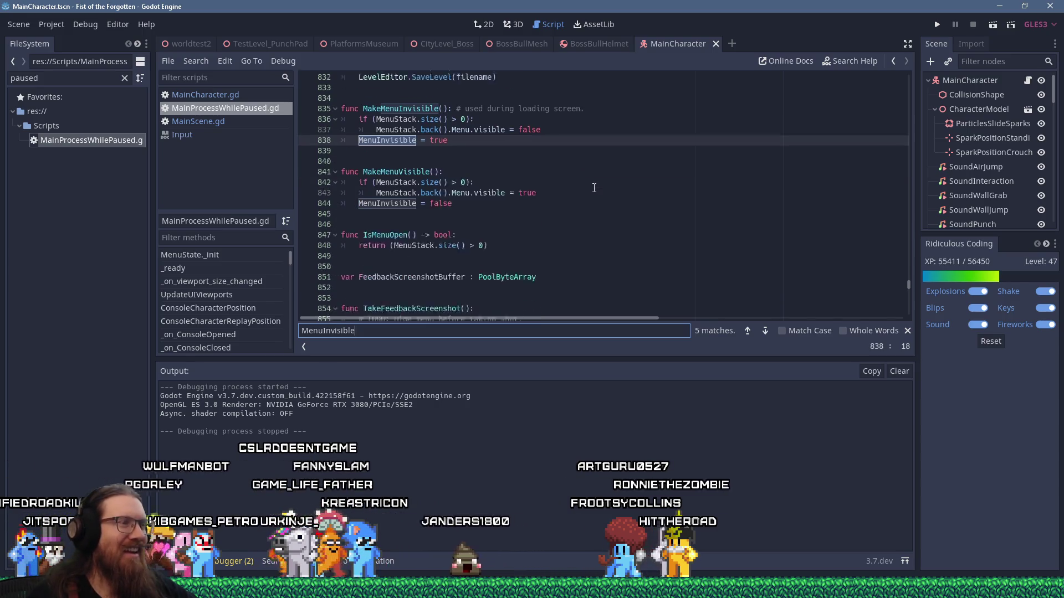
pyautogui.scroll(3, 586, 194)
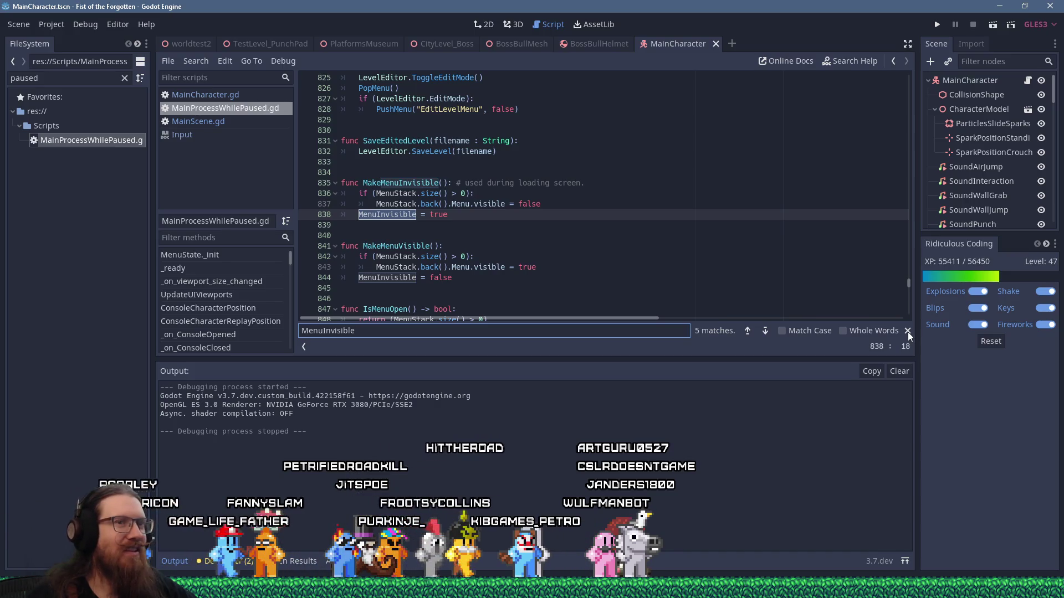
pyautogui.click(907, 332)
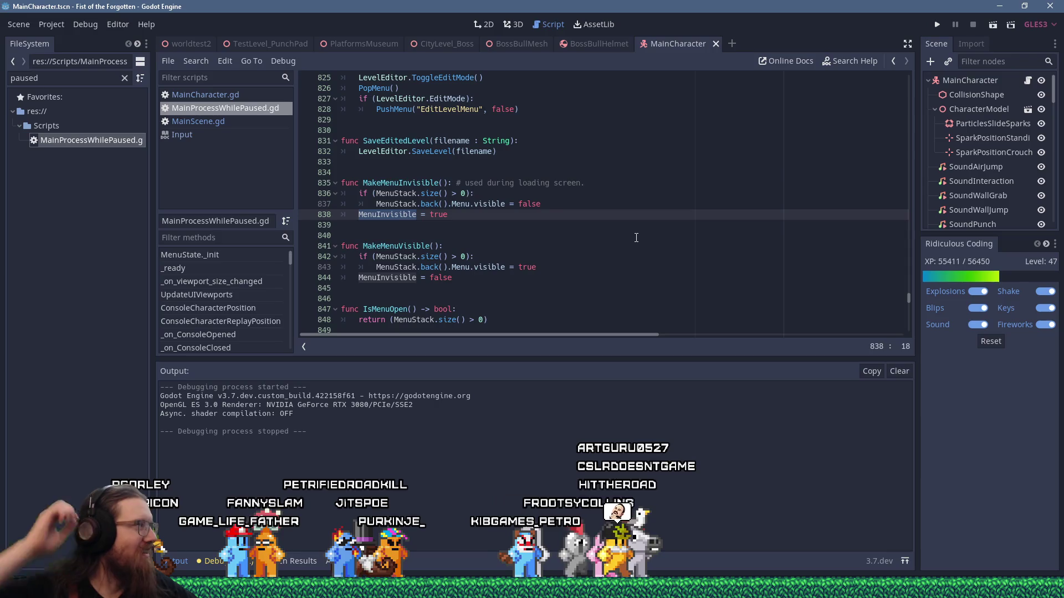
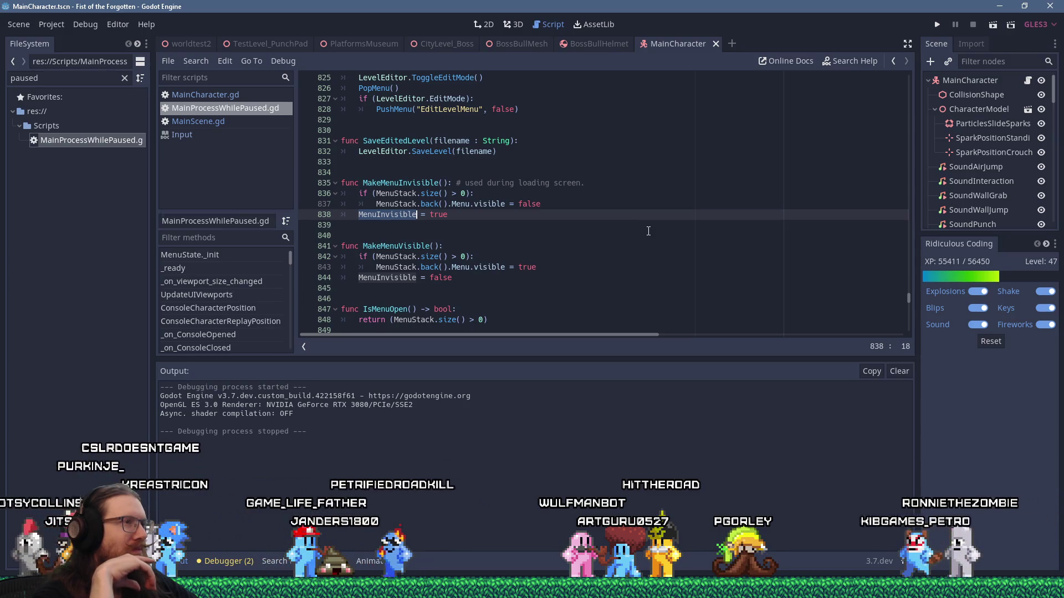
# Step: Add an indented Notepad note 'Check for mouse input while menu visible', then return to Godot
pyautogui.hotkey('alt', 'Tab')
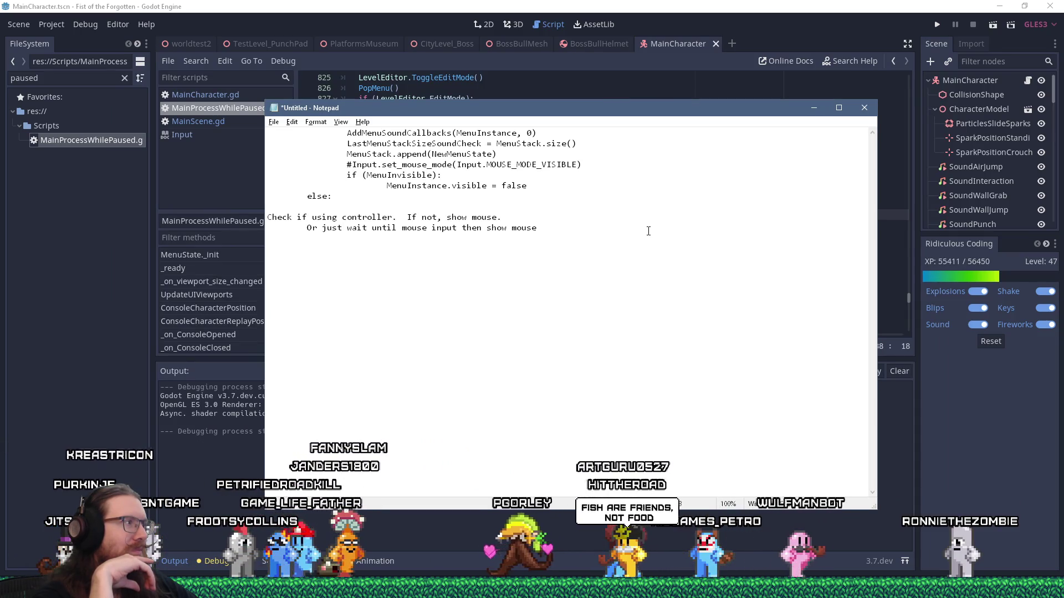
pyautogui.hotkey('alt', 'Tab')
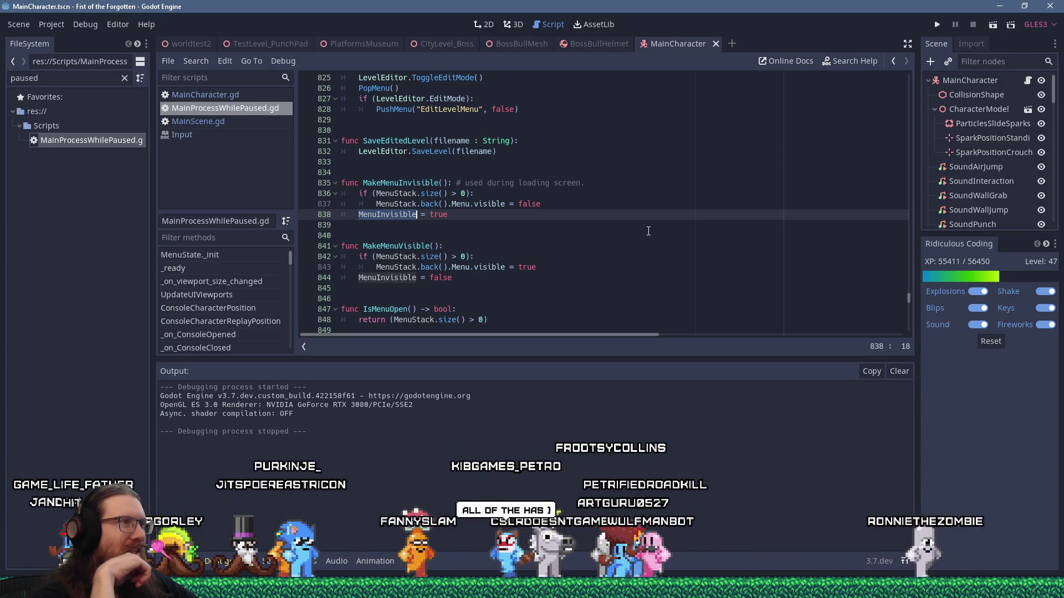
pyautogui.hotkey('alt', 'Tab')
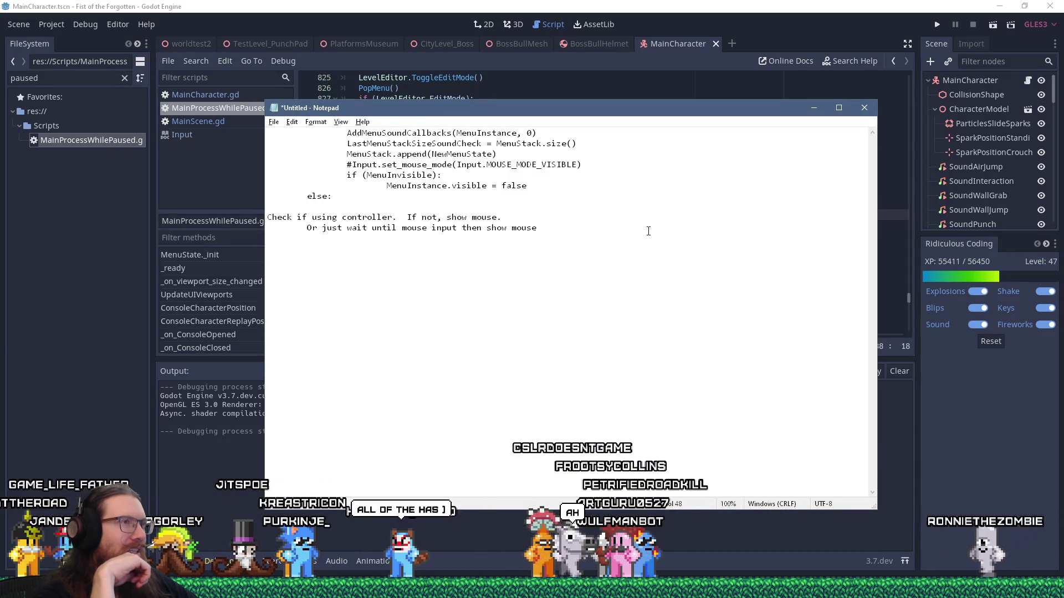
pyautogui.press('Return')
pyautogui.press('Tab')
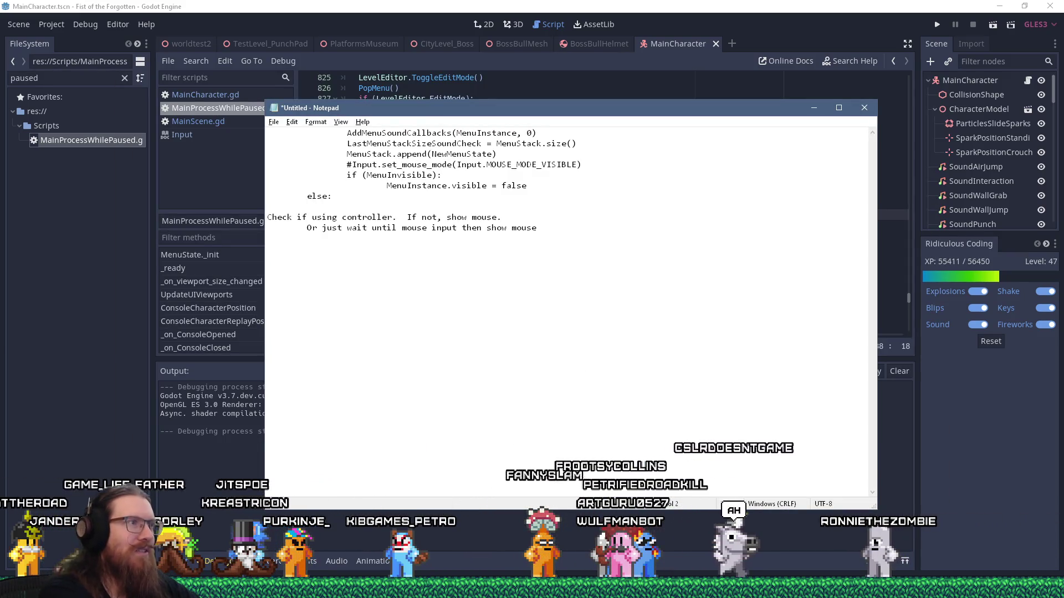
pyautogui.write('Check for mouse input whil')
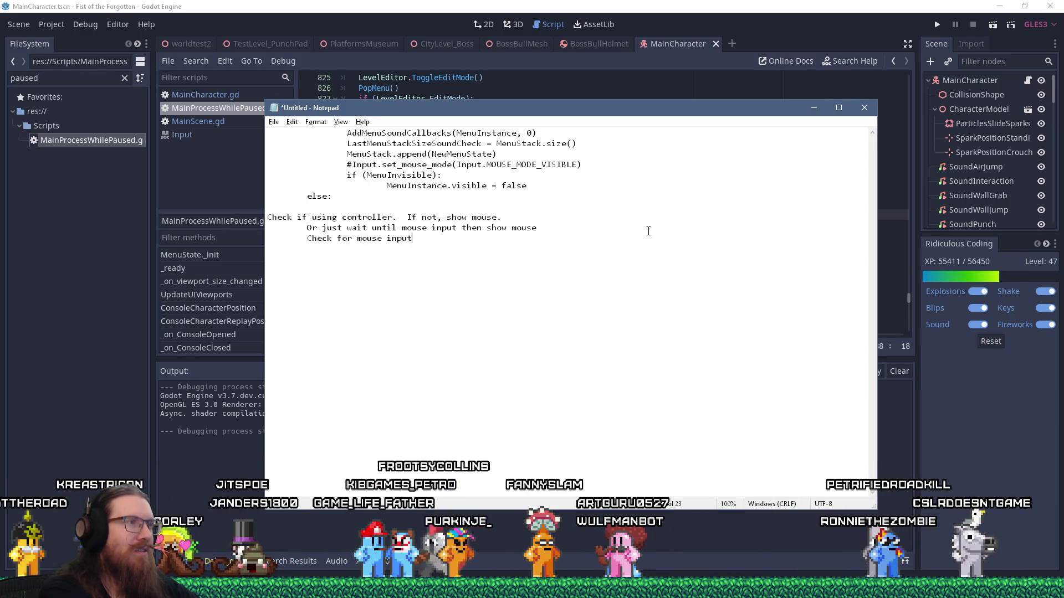
pyautogui.write('e menu visible')
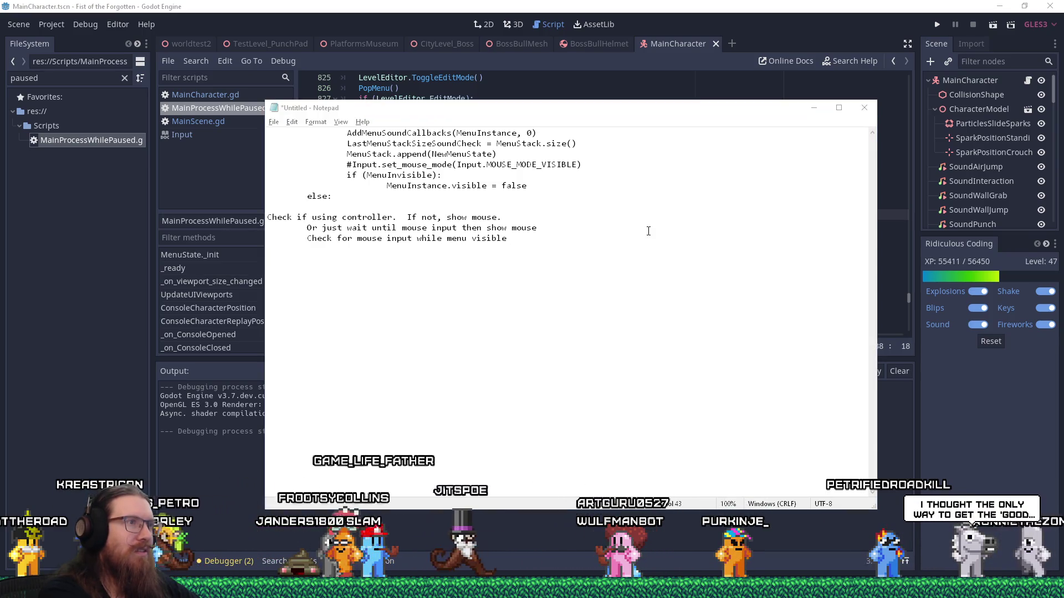
pyautogui.hotkey('alt', 'Tab')
pyautogui.scroll(-8, 648, 231)
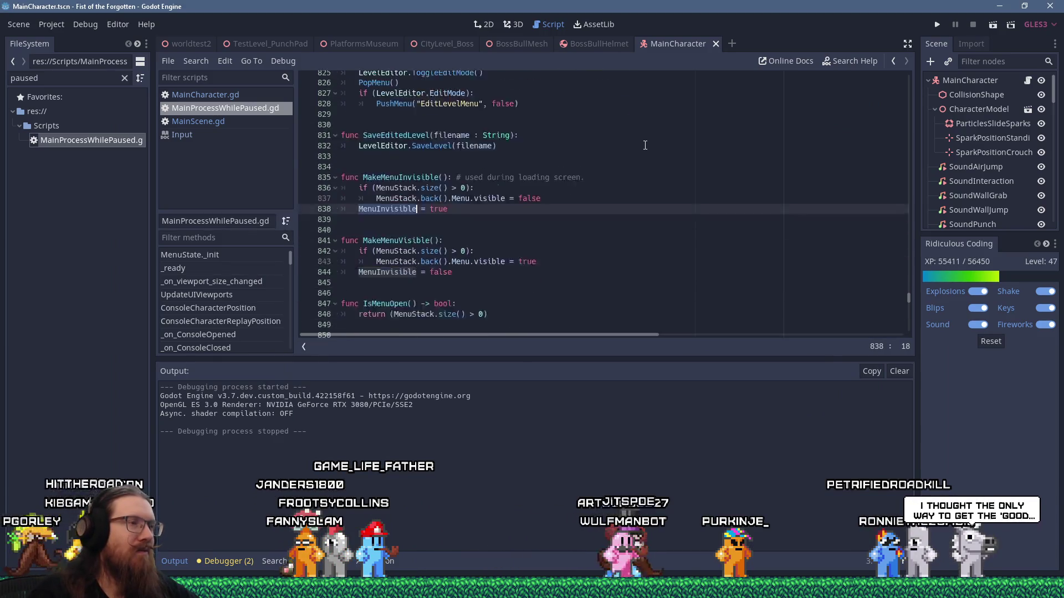
# Step: Copy the commented set_mouse_mode(MOUSE_MODE_VISIBLE) line 637 from MainProcessWhilePaused.gd
pyautogui.scroll(-4, 631, 137)
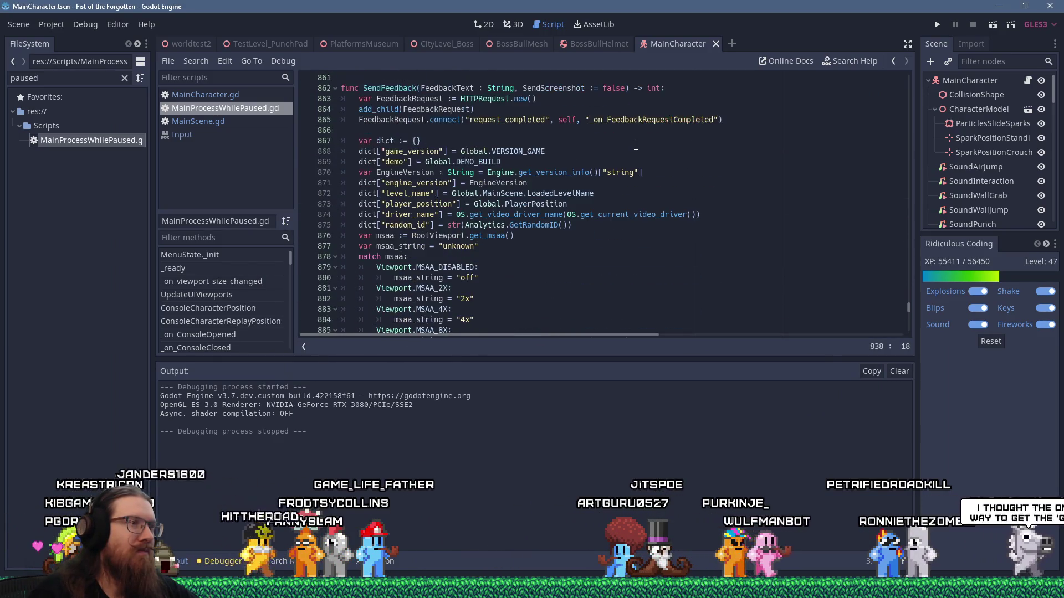
pyautogui.scroll(-3, 635, 145)
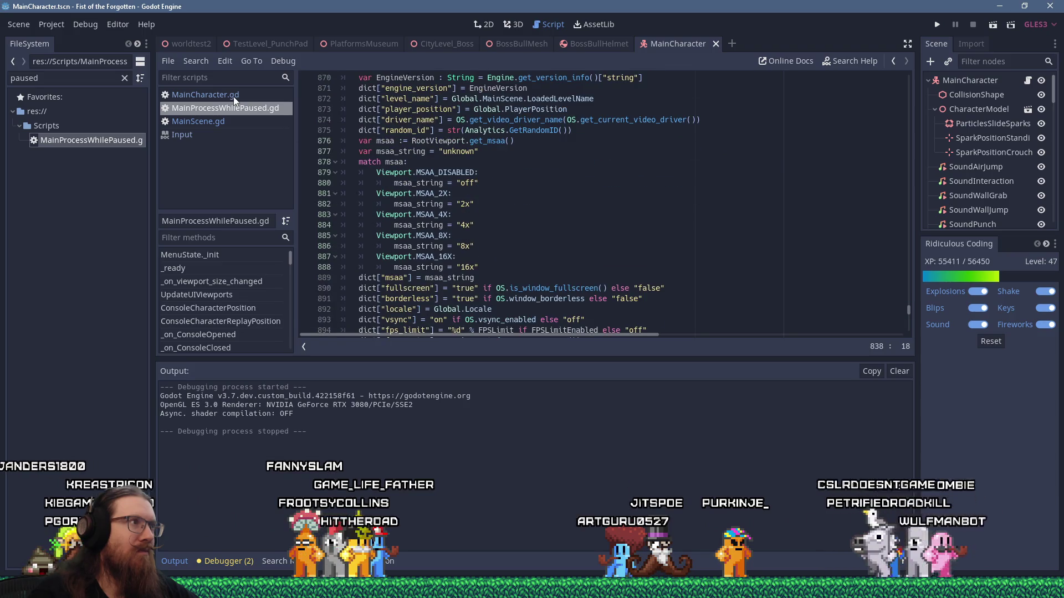
pyautogui.click(234, 97)
pyautogui.click(226, 123)
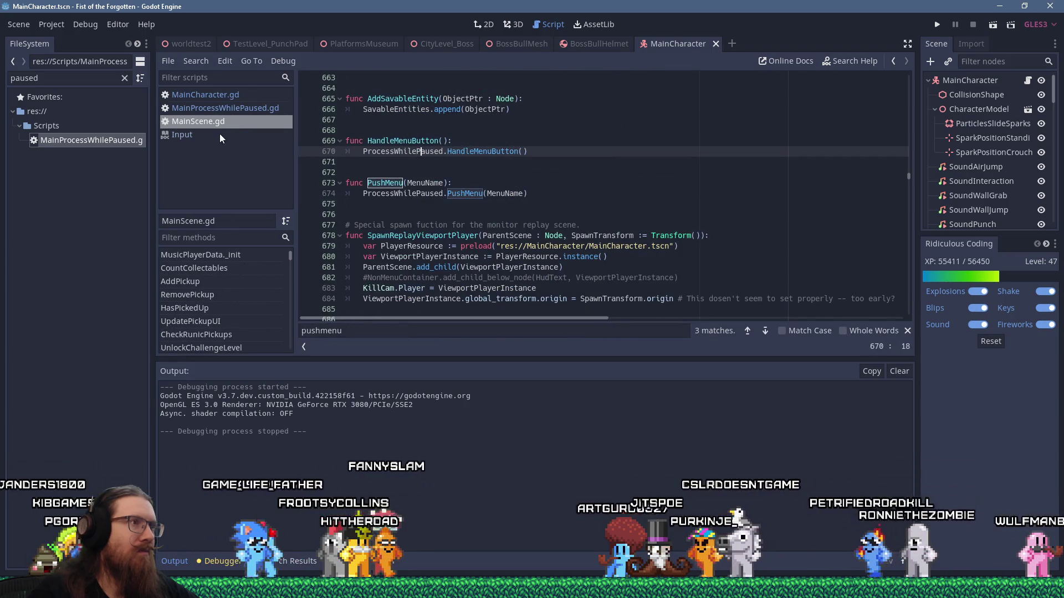
pyautogui.click(558, 133)
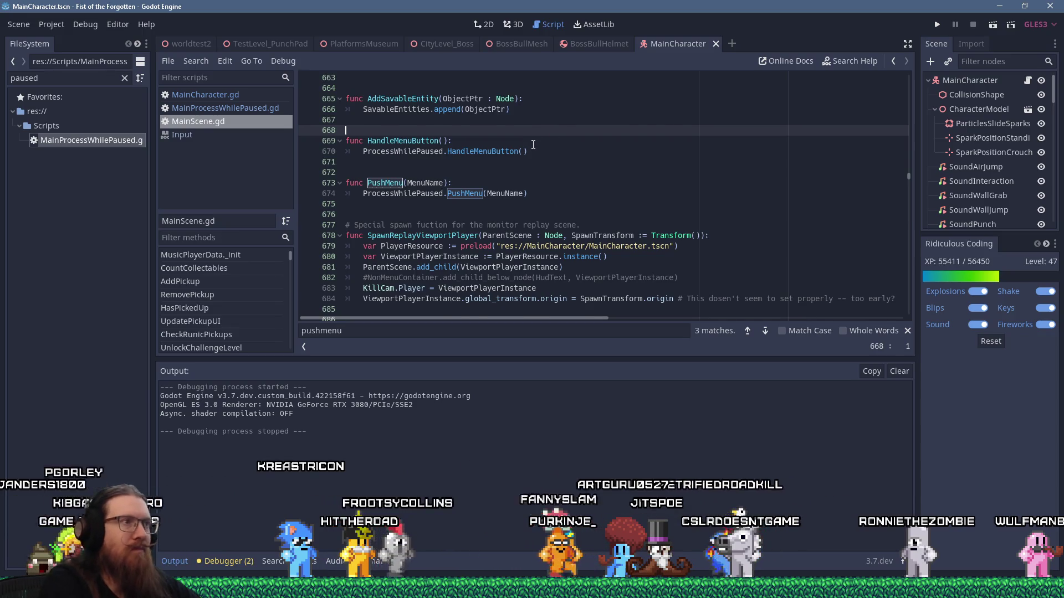
pyautogui.hotkey('alt', 'Left')
pyautogui.hotkey('alt', 'Left')
pyautogui.hotkey('alt', 'Left')
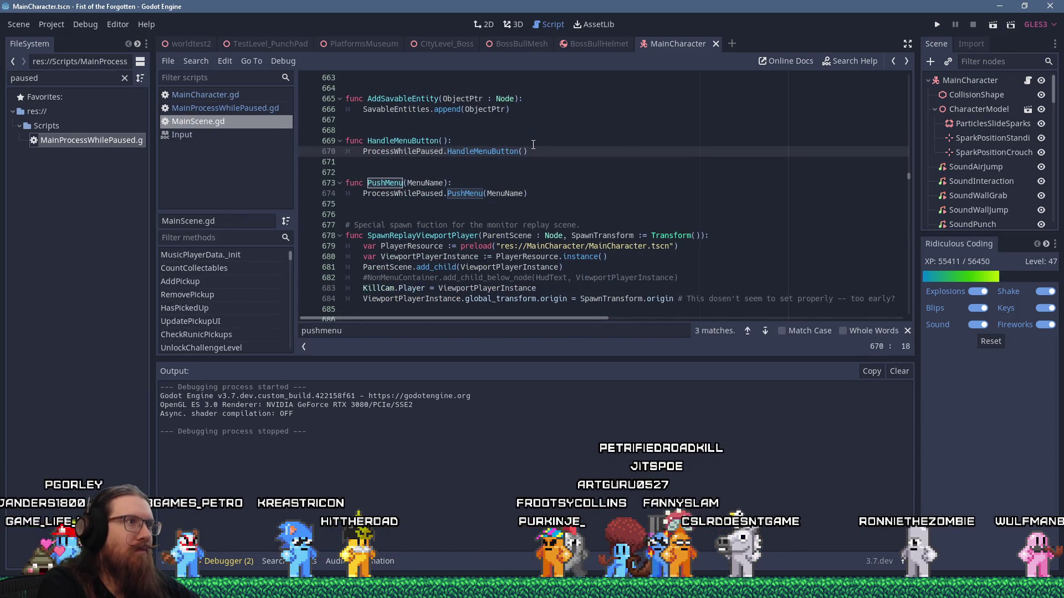
pyautogui.hotkey('alt', 'Left')
pyautogui.hotkey('alt', 'Left')
pyautogui.hotkey('alt', 'Left')
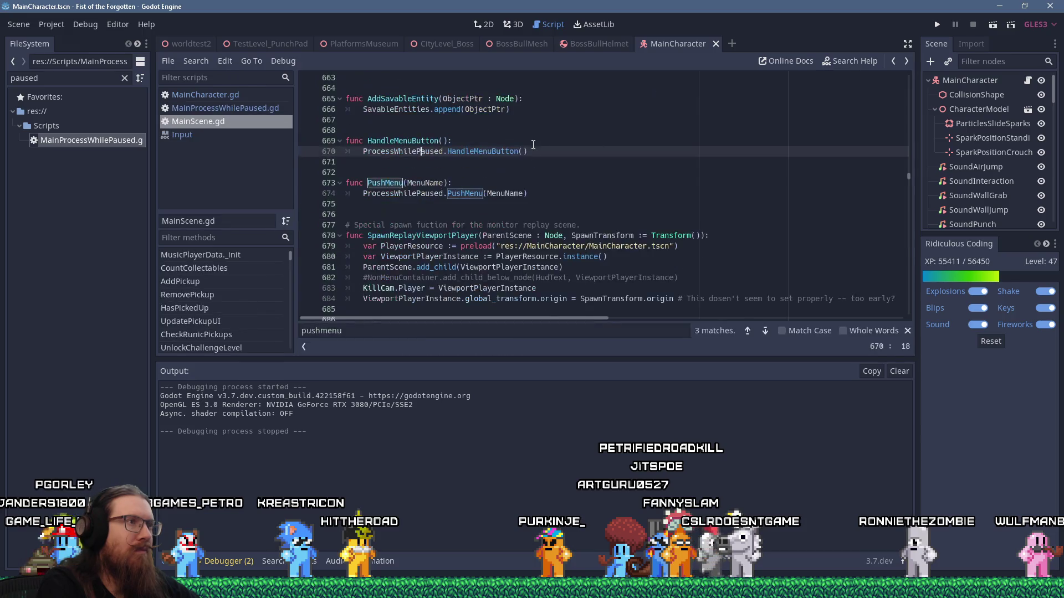
pyautogui.hotkey('alt', 'Right')
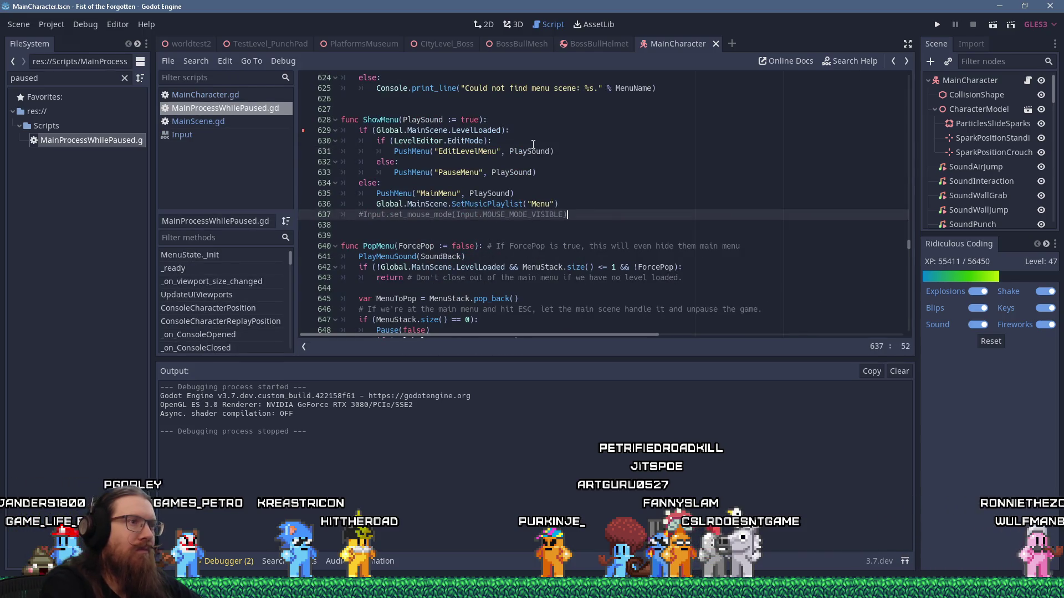
# Step: Append 'then' and the copied line to the Notepad note, then return to Godot's line 633
pyautogui.hotkey('alt', 'Tab')
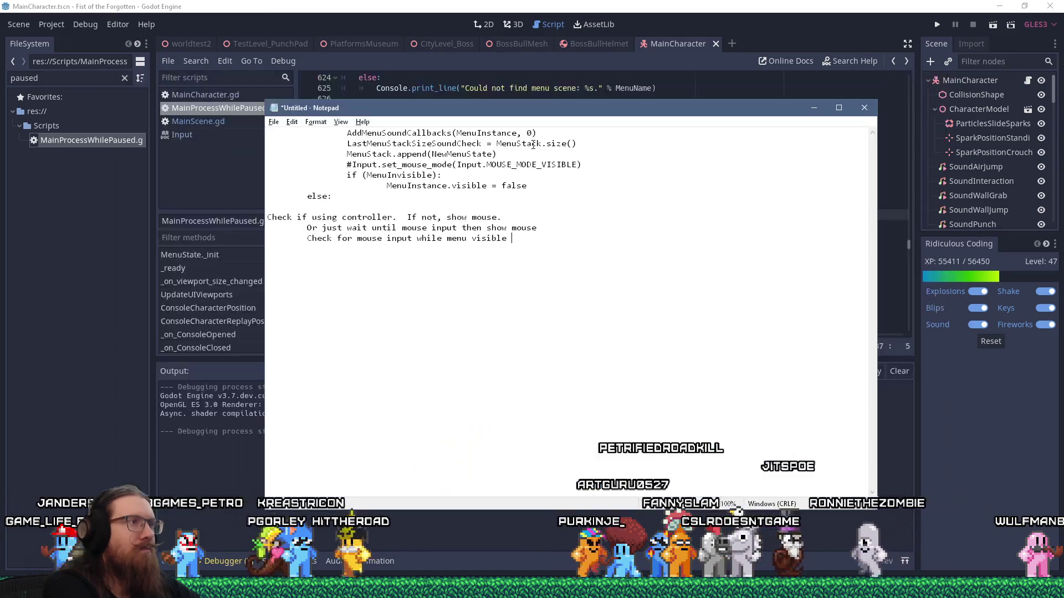
pyautogui.write('then')
pyautogui.write('#Input.set_mouse_mode(Input.MOUSE_MODE_VISIBLE)')
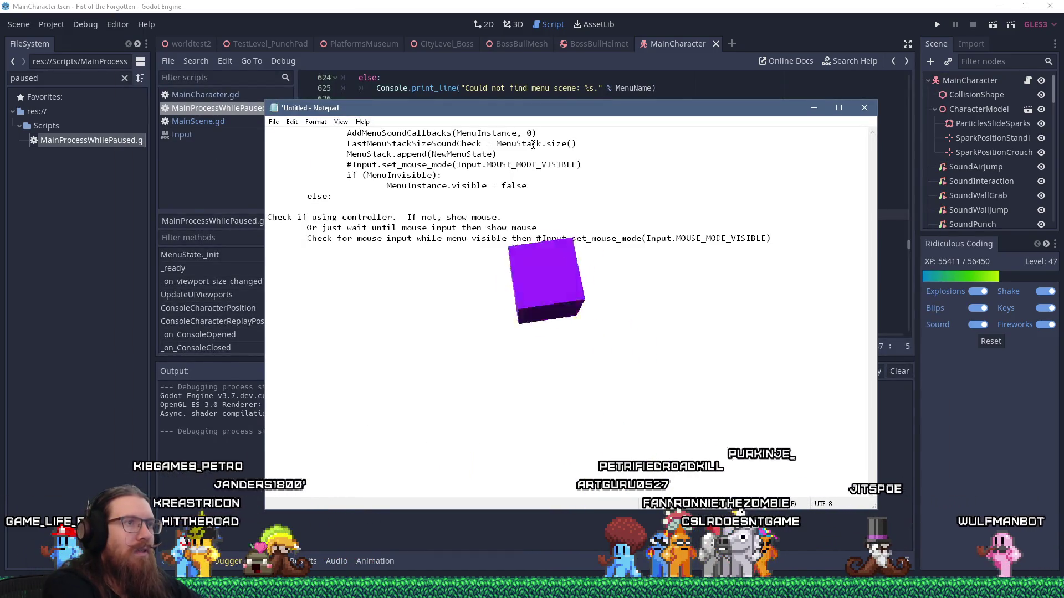
pyautogui.hotkey('alt', 'Tab')
pyautogui.click(600, 171)
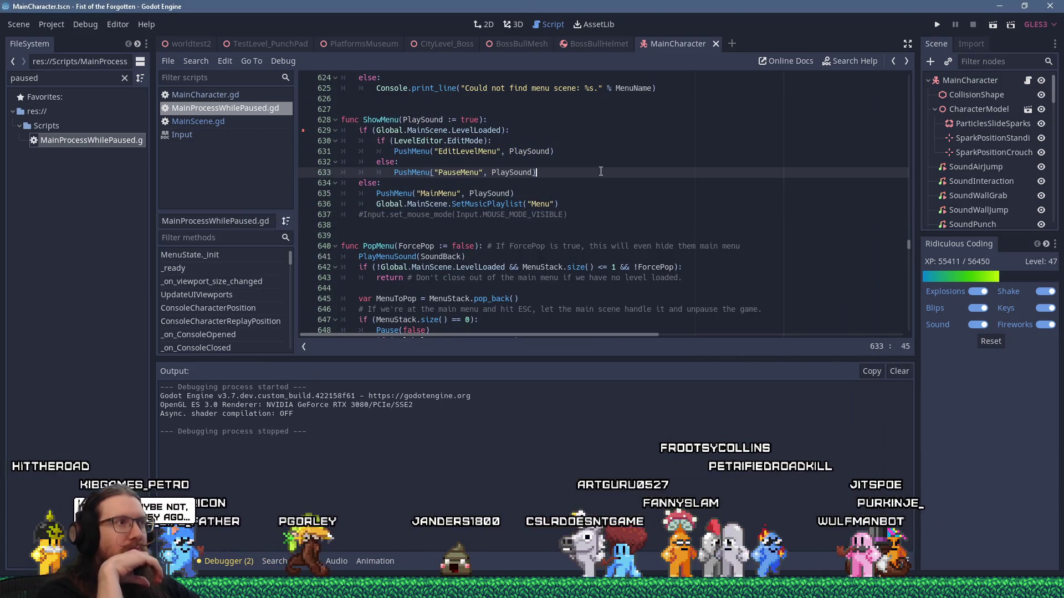
pyautogui.click(201, 62)
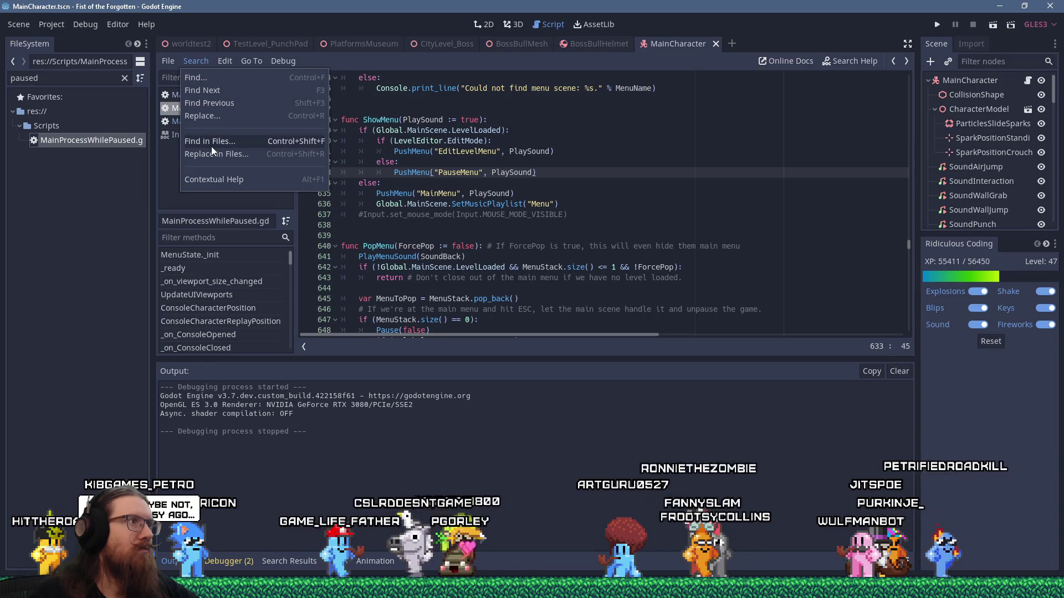
# Step: Search all project files for 'mouse_input'
pyautogui.click(212, 146)
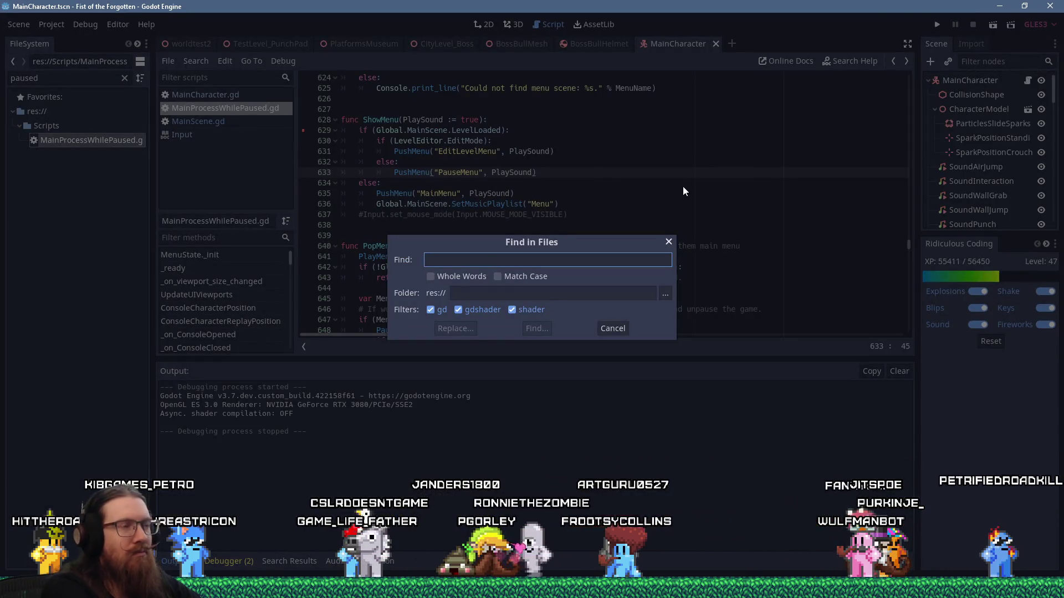
pyautogui.write('monu')
pyautogui.press('BackSpace')
pyautogui.press('BackSpace')
pyautogui.write('se')
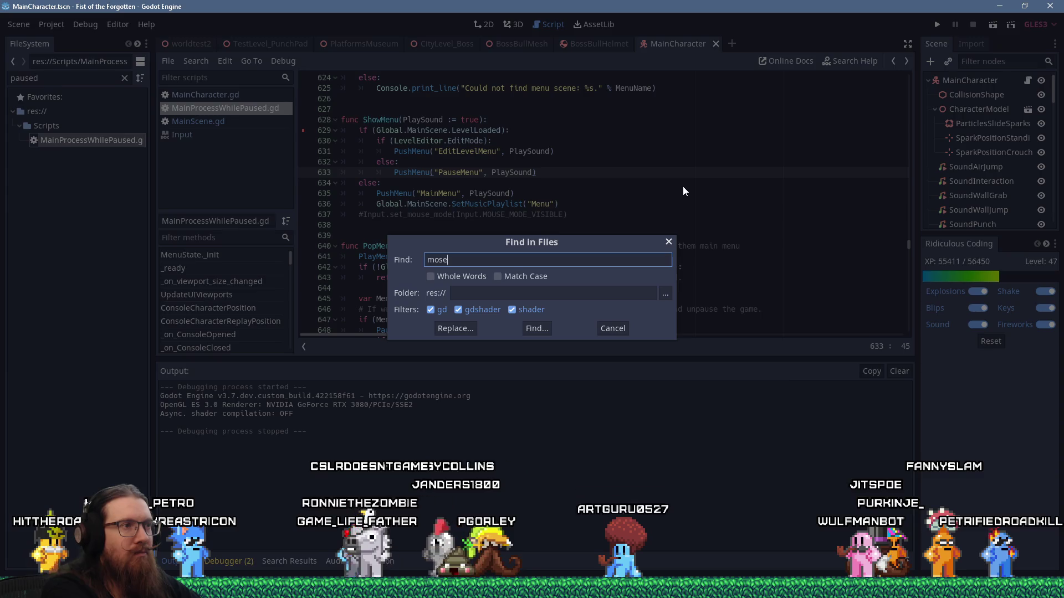
pyautogui.write('_input')
pyautogui.press('Return')
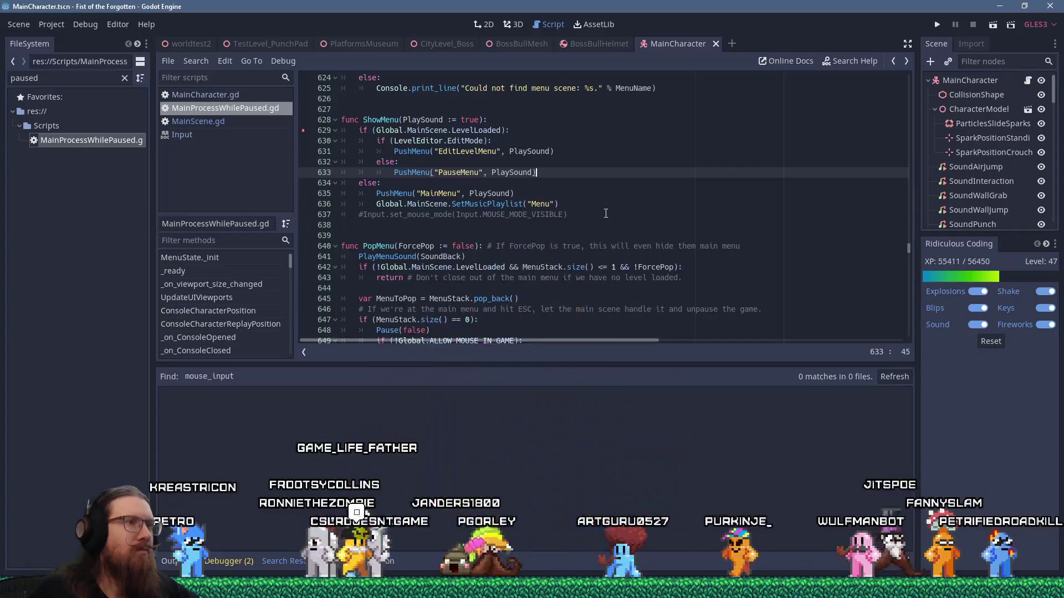
# Step: Search the project for 'mouse' and open MainScene.gd's InputEventMouseMotion match at line 856
pyautogui.click(196, 60)
pyautogui.click(247, 135)
pyautogui.write('mouse')
pyautogui.press('Return')
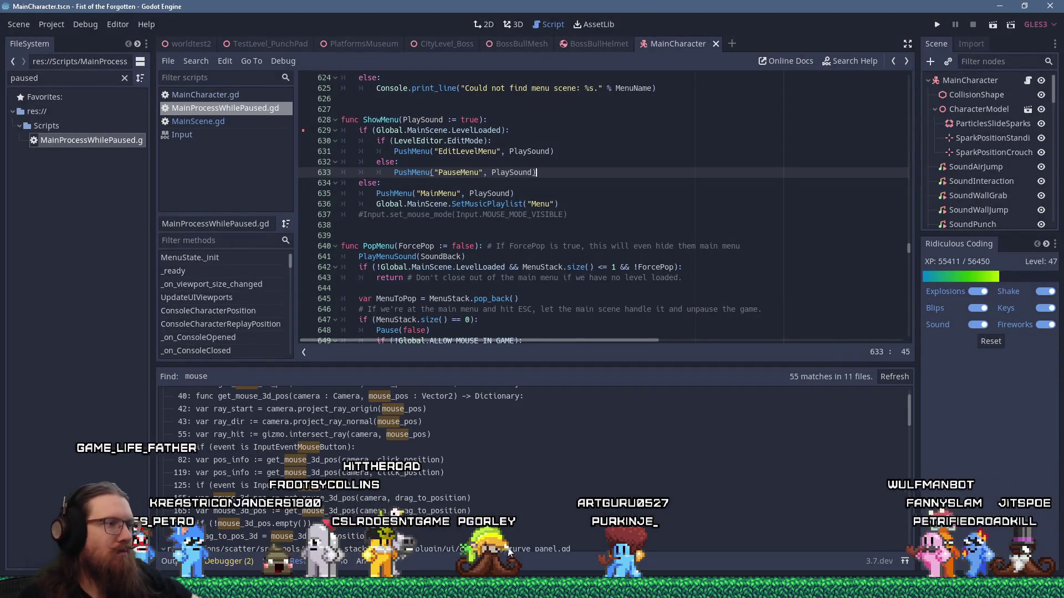
pyautogui.click(484, 447)
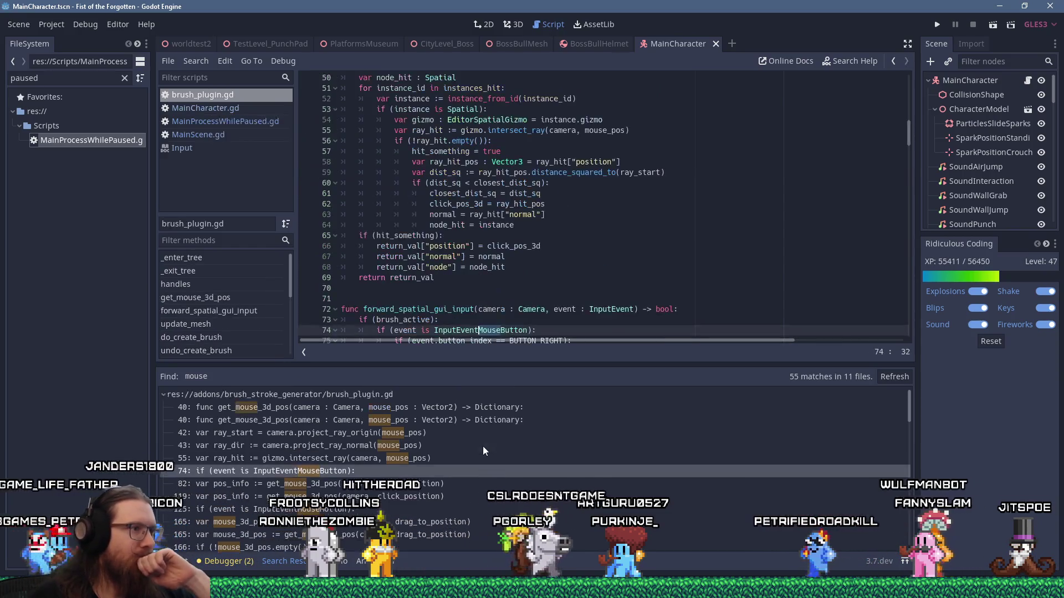
pyautogui.scroll(-5, 483, 447)
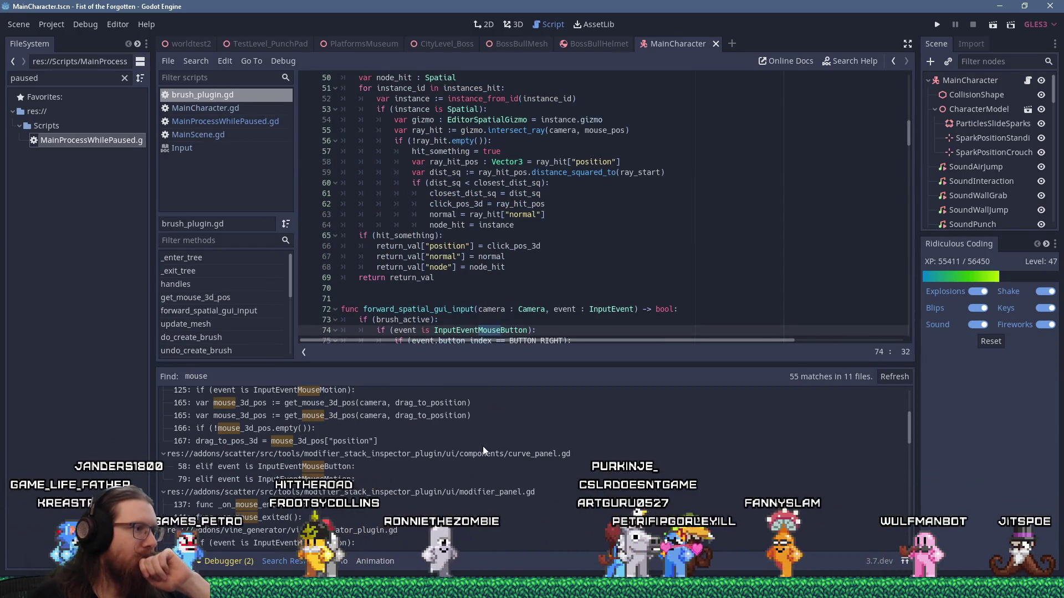
pyautogui.scroll(-2, 483, 446)
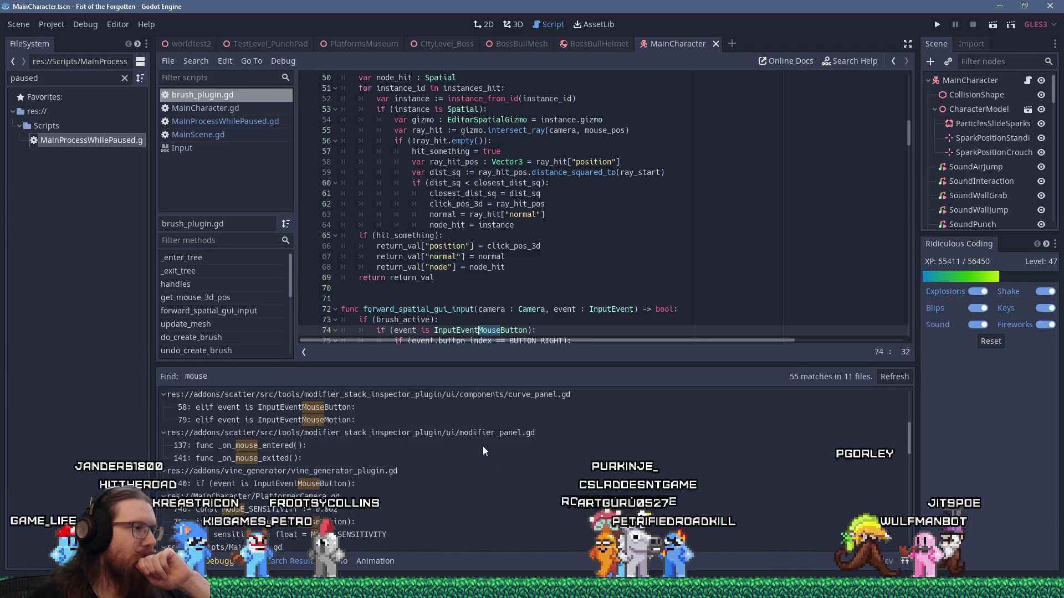
pyautogui.scroll(-1, 484, 447)
pyautogui.scroll(-2, 483, 446)
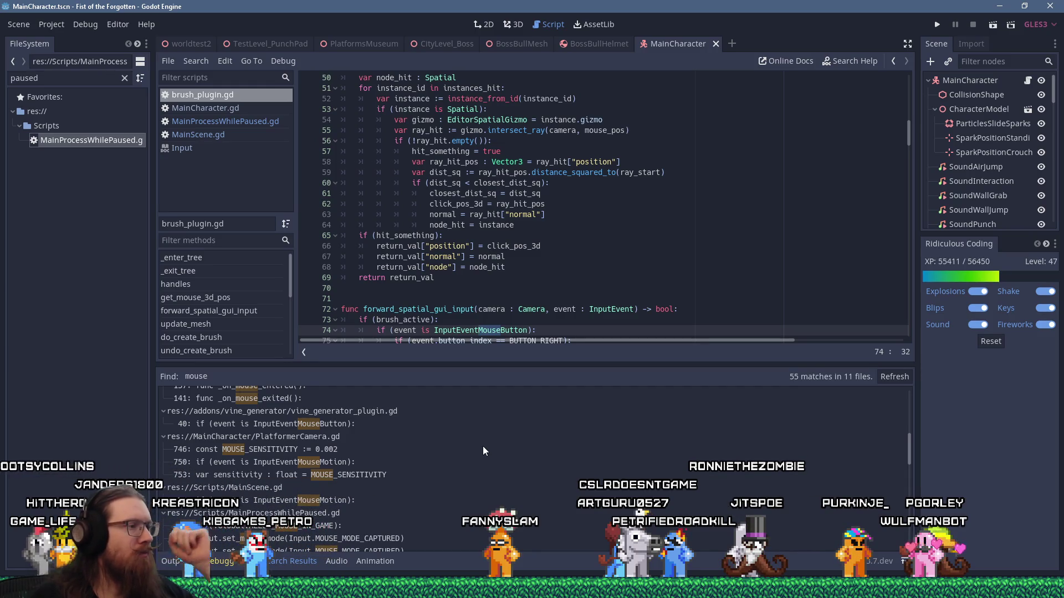
pyautogui.click(347, 501)
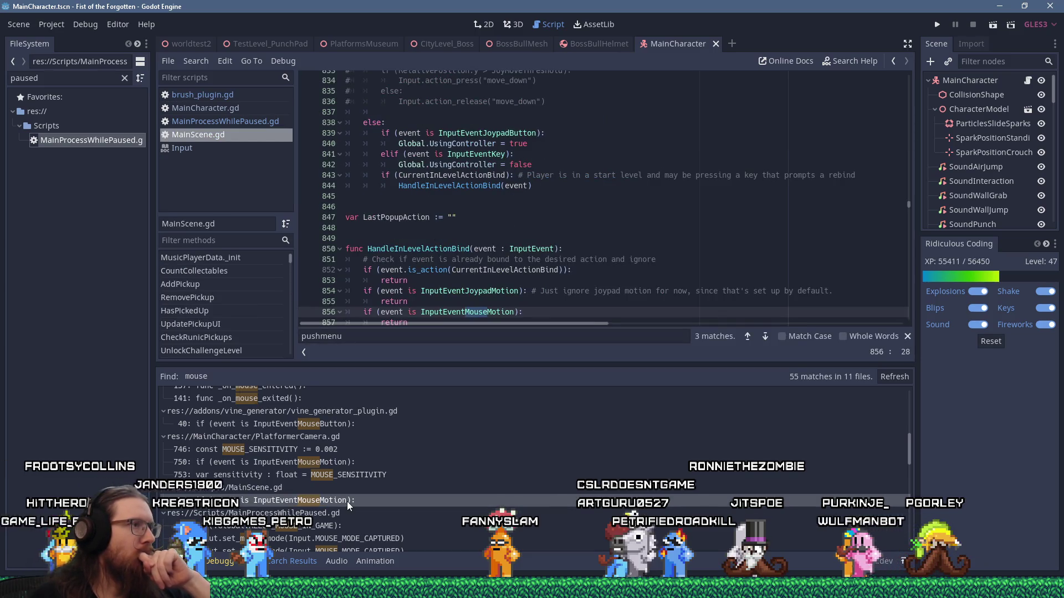
# Step: Open the camera script's mouse-motion match at line 750 and copy the _unhandled_input function name
pyautogui.scroll(-2, 441, 271)
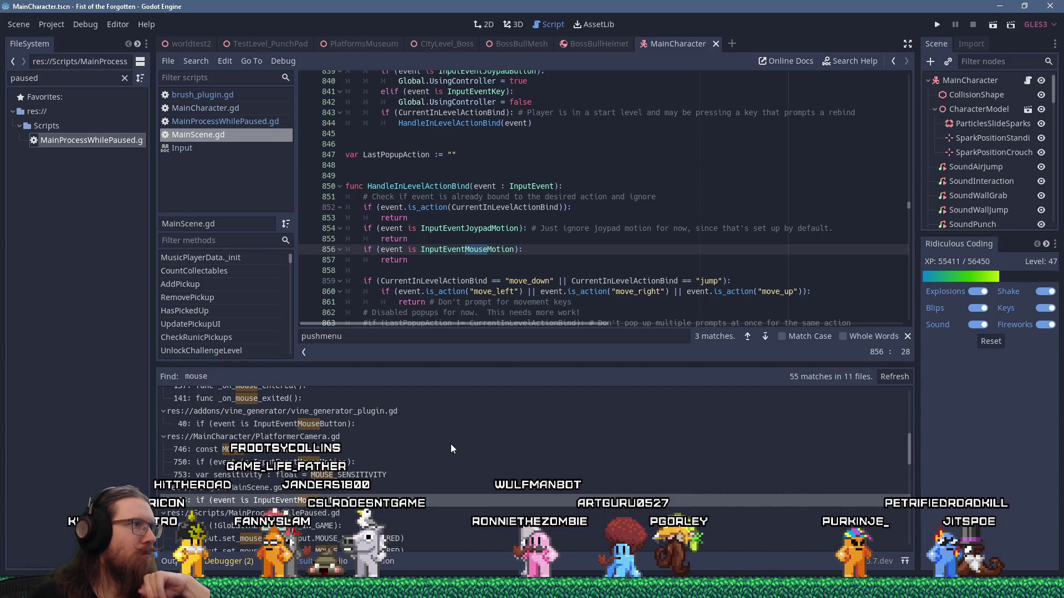
pyautogui.scroll(-3, 424, 486)
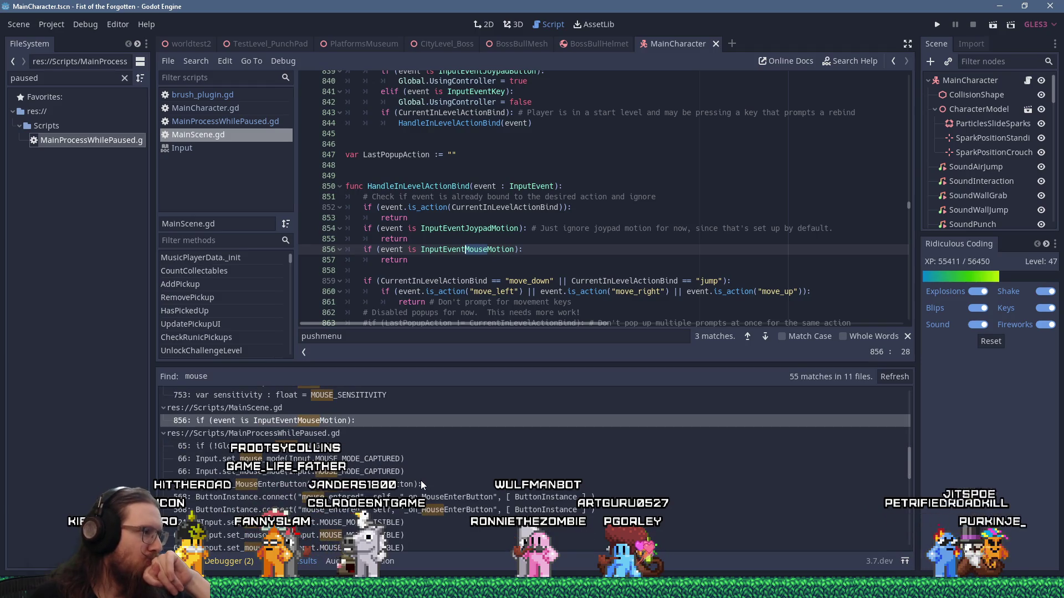
pyautogui.scroll(-3, 420, 480)
pyautogui.scroll(-10, 421, 480)
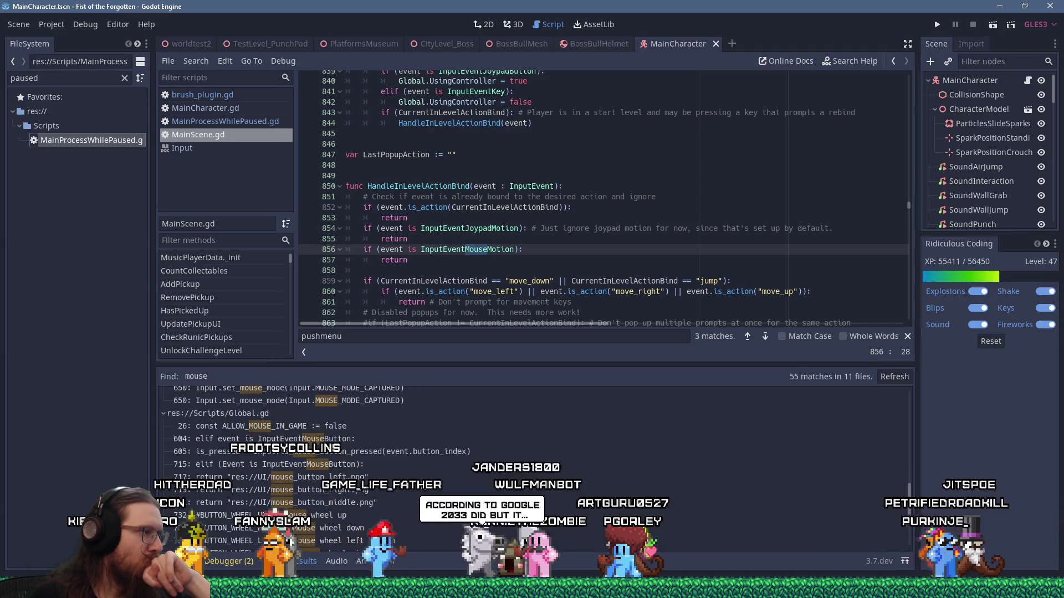
pyautogui.scroll(-2, 421, 485)
pyautogui.scroll(-2, 421, 485)
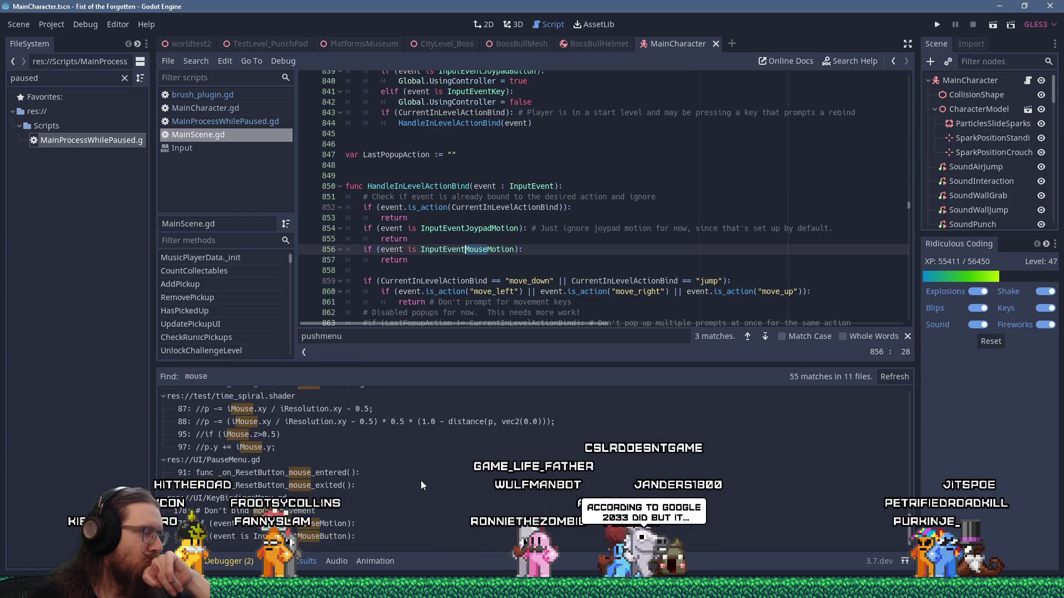
pyautogui.scroll(15, 413, 490)
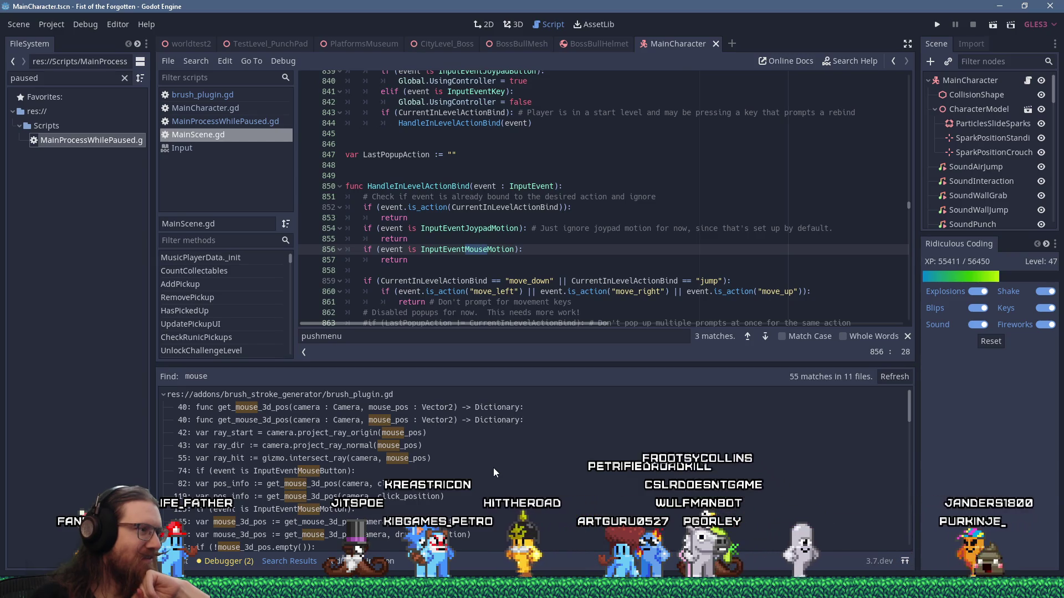
pyautogui.scroll(-5, 494, 472)
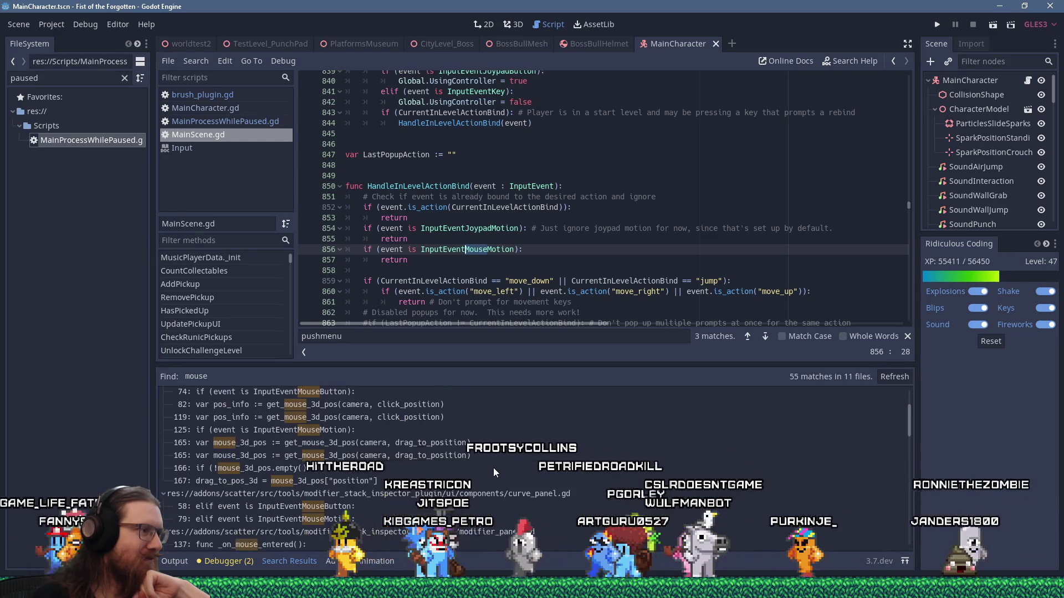
pyautogui.scroll(-1, 494, 472)
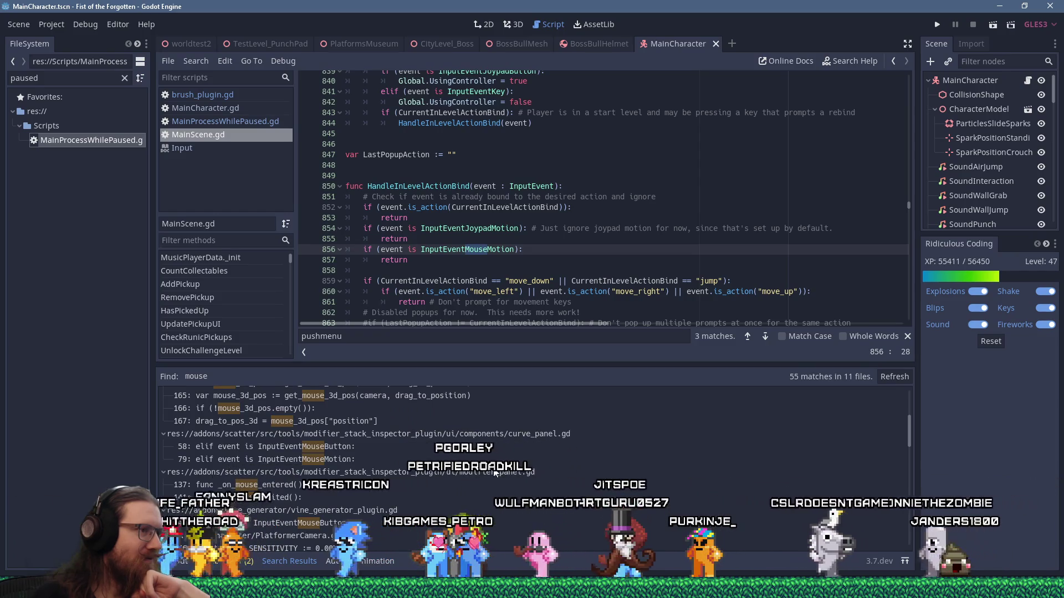
pyautogui.scroll(-1, 494, 474)
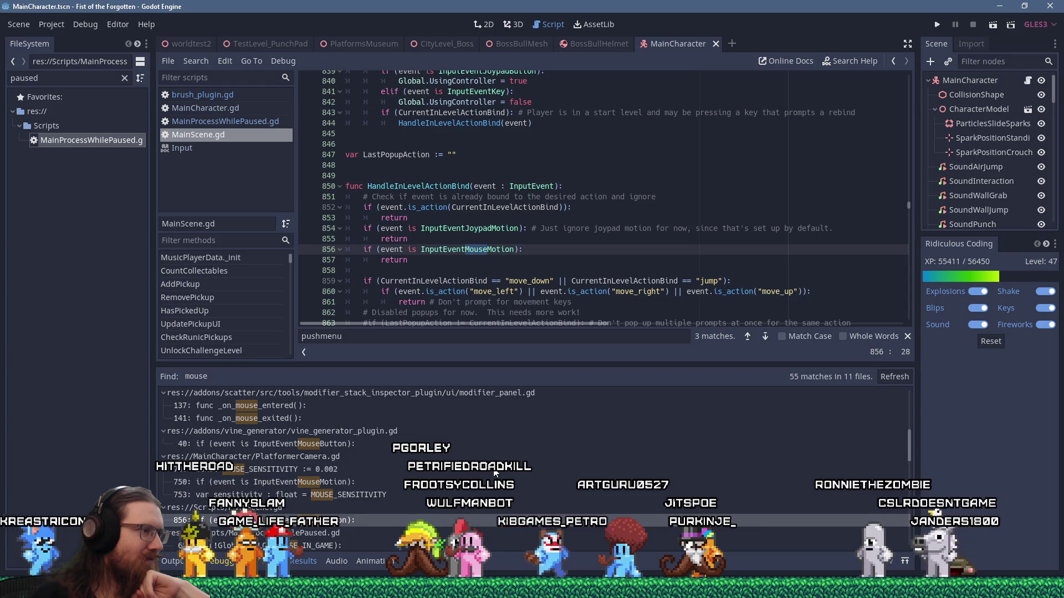
pyautogui.scroll(-1, 495, 473)
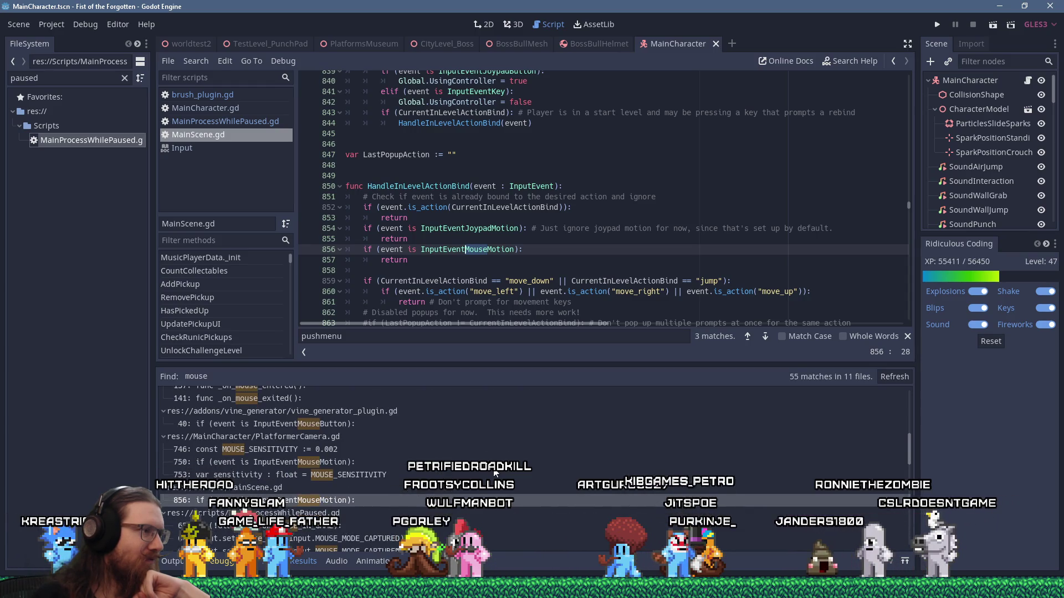
pyautogui.click(370, 461)
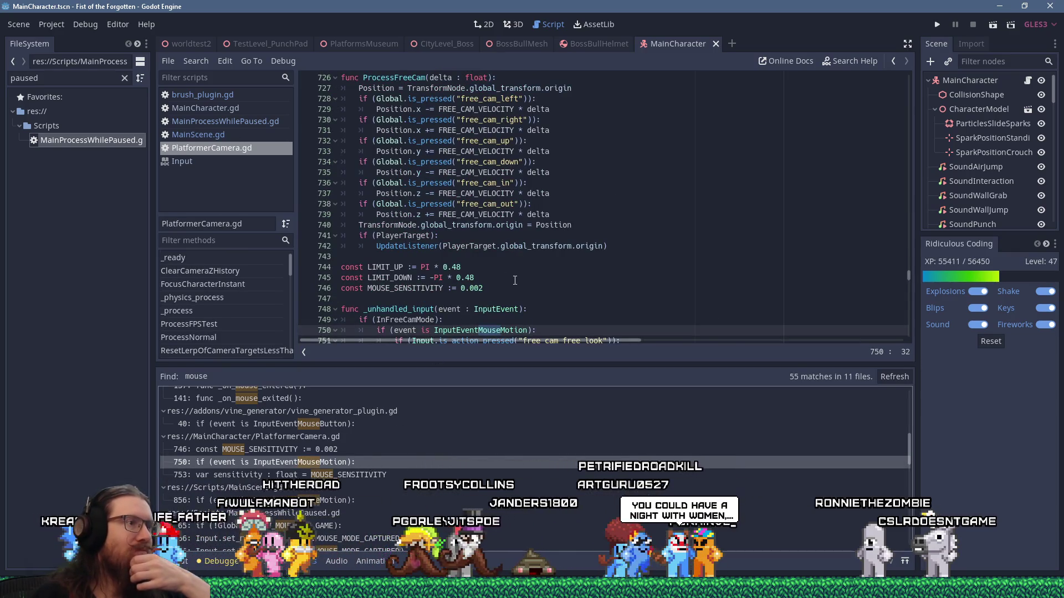
pyautogui.scroll(-2, 505, 290)
pyautogui.doubleClick(427, 247)
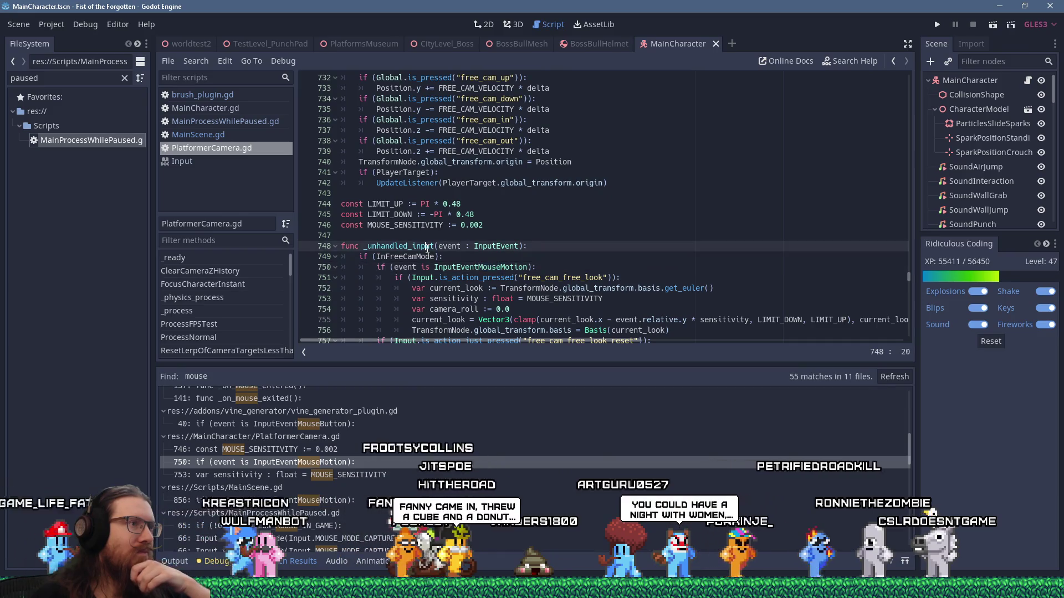
pyautogui.rightClick(427, 249)
pyautogui.click(464, 309)
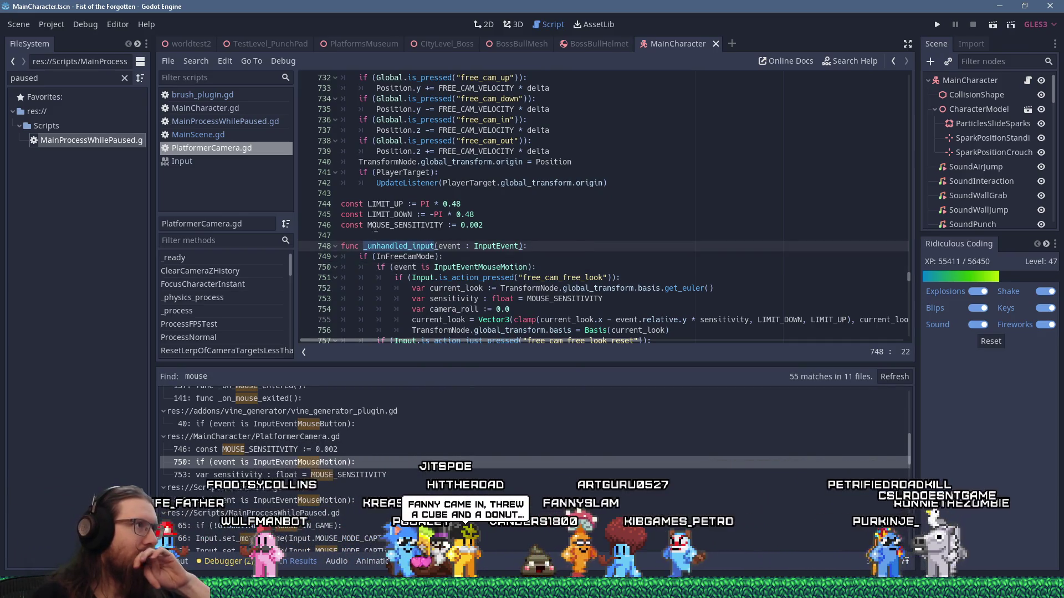
# Step: Open MainProcessWhilePaused.gd and place the caret on empty line 96 below the _ready code
pyautogui.click(254, 124)
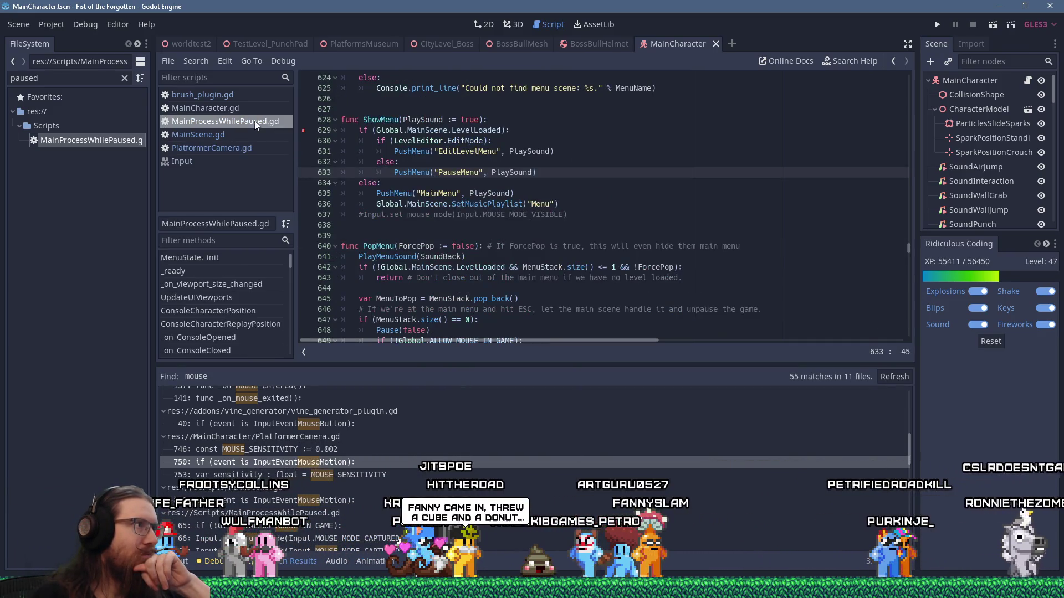
pyautogui.click(594, 267)
pyautogui.moveTo(908, 246); pyautogui.dragTo(912, 51)
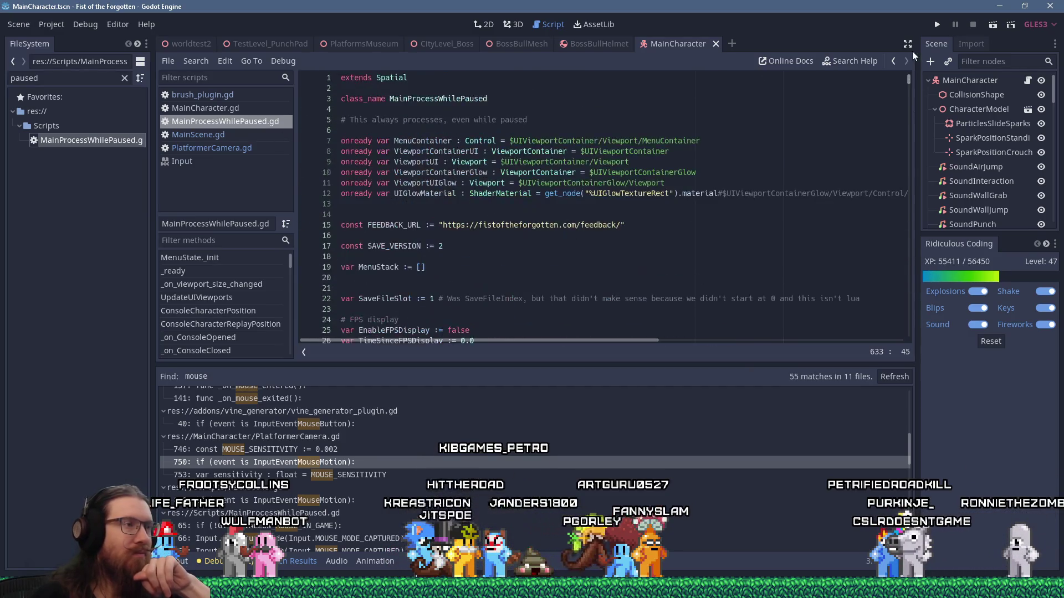
pyautogui.scroll(-15, 572, 291)
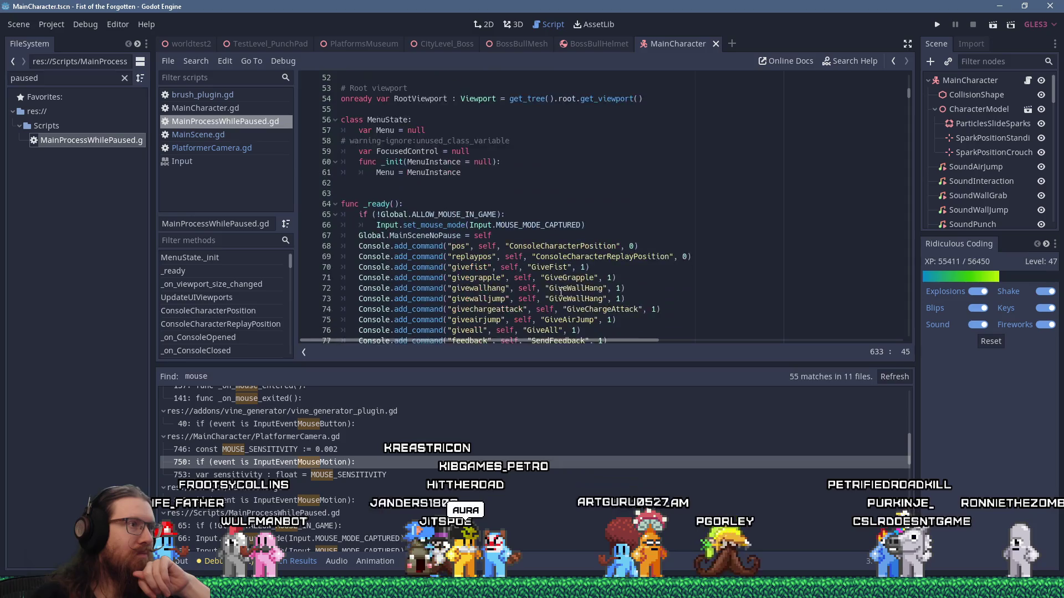
pyautogui.scroll(-5, 561, 293)
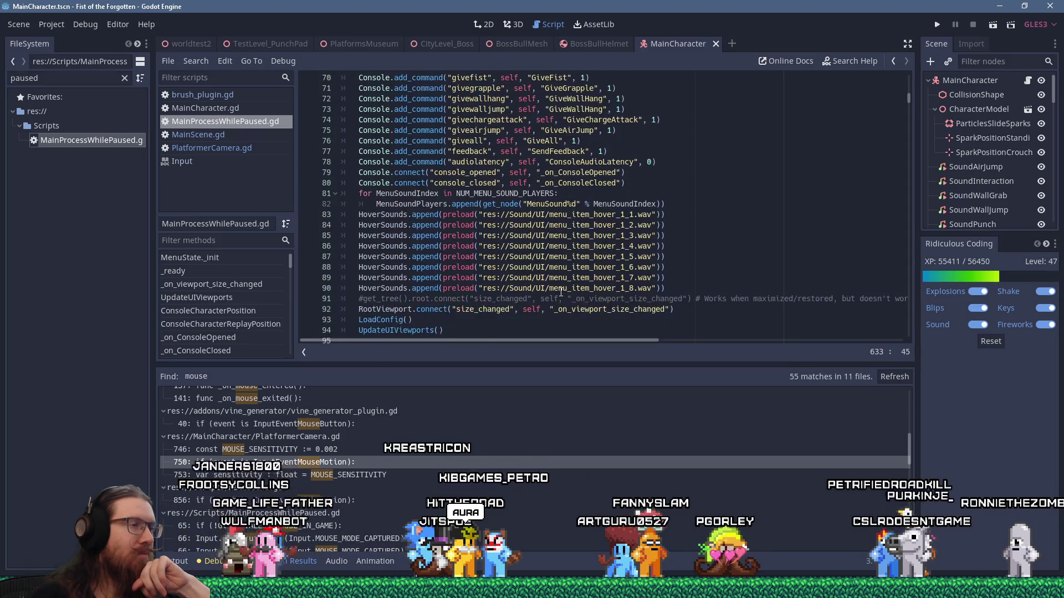
pyautogui.scroll(5, 562, 293)
pyautogui.scroll(3, 561, 292)
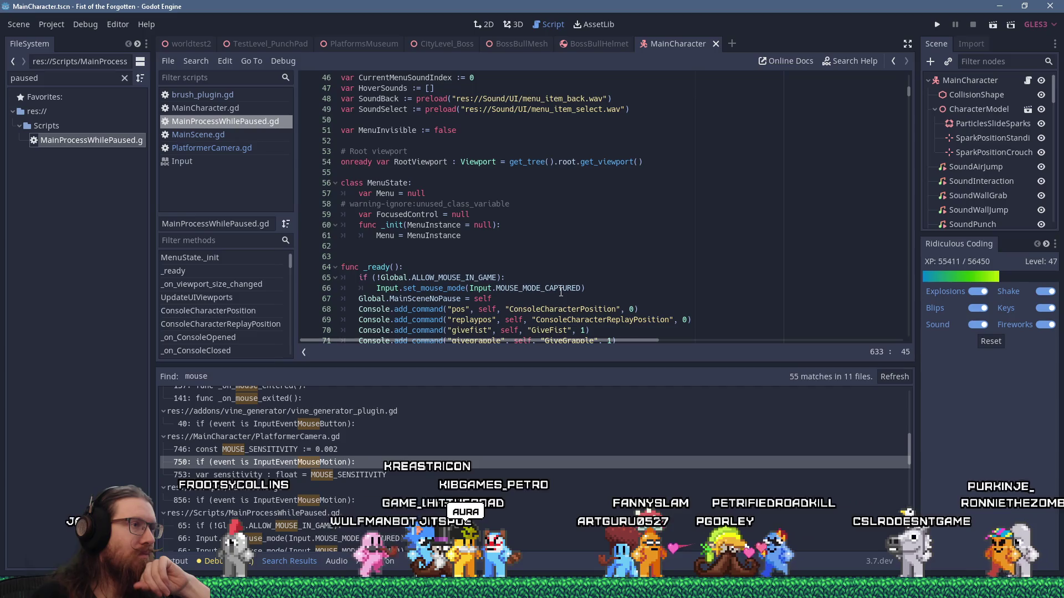
pyautogui.scroll(-13, 560, 292)
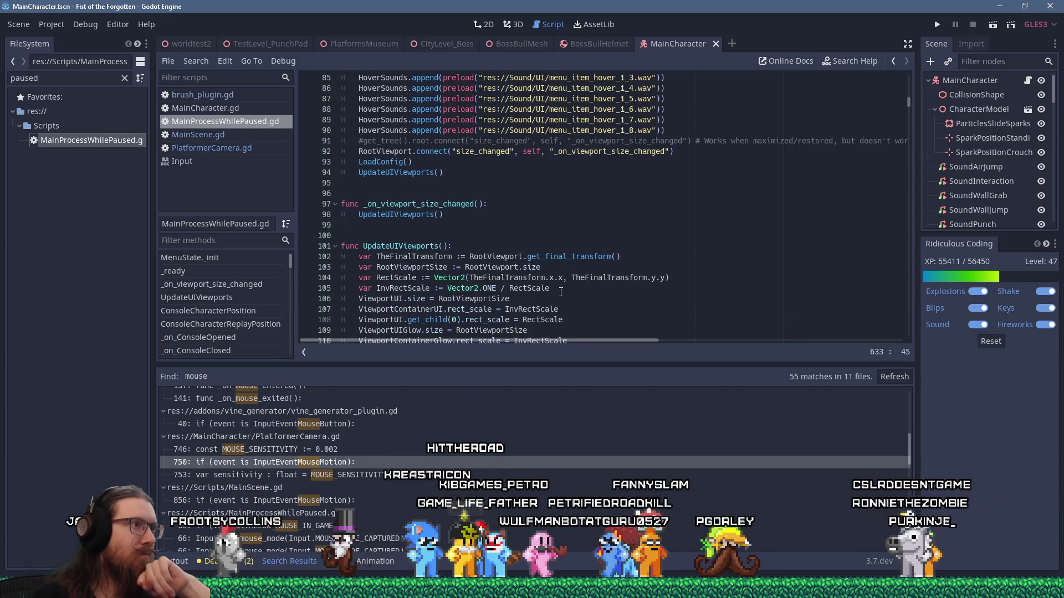
pyautogui.click(562, 191)
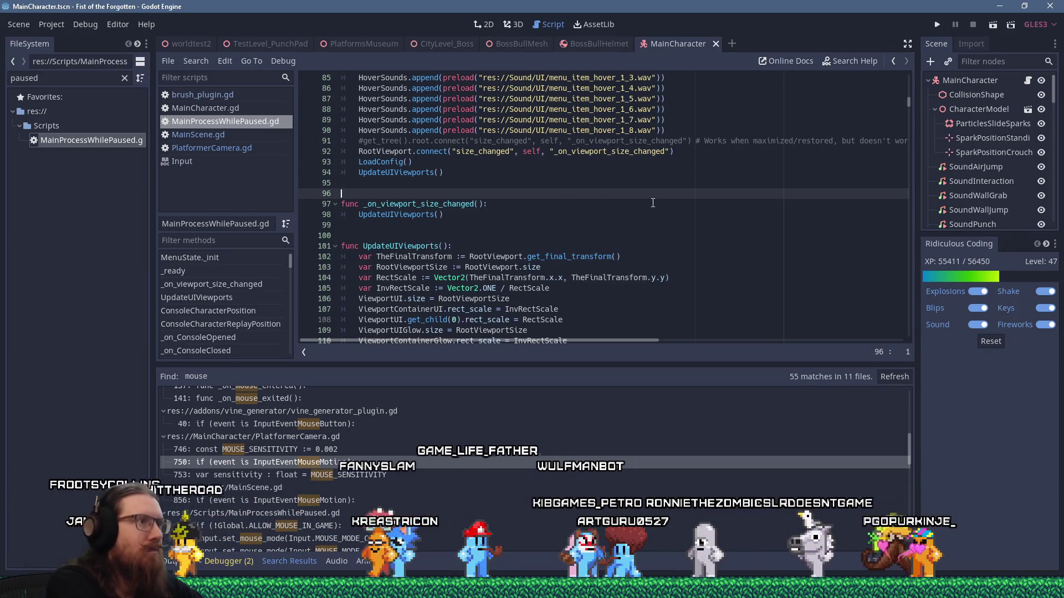
# Step: Write the header 'func _unhandled_input(event):' on line 96
pyautogui.hotkey('ctrl', 'v')
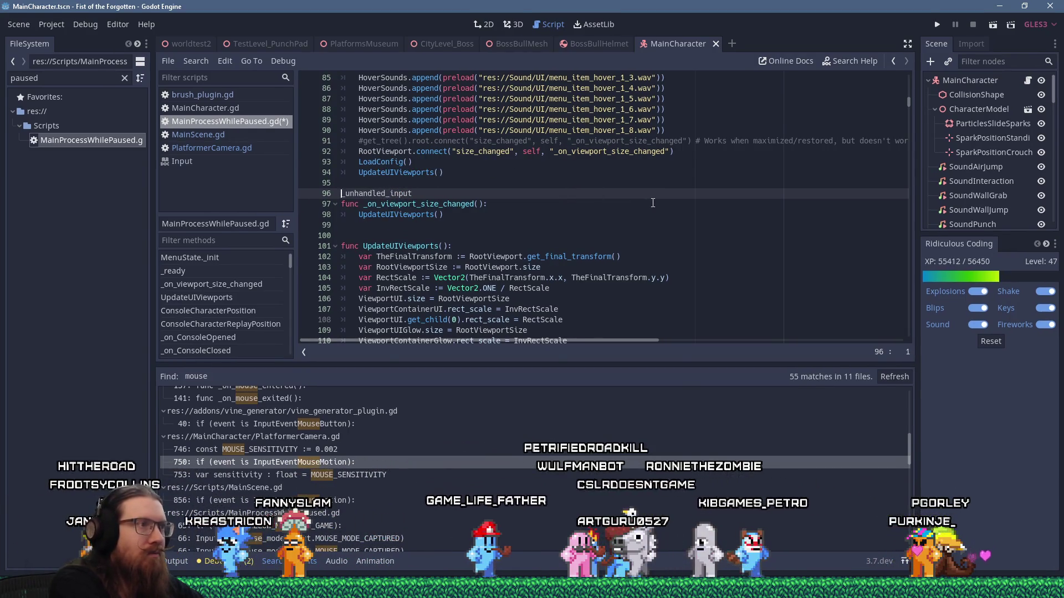
pyautogui.write('func')
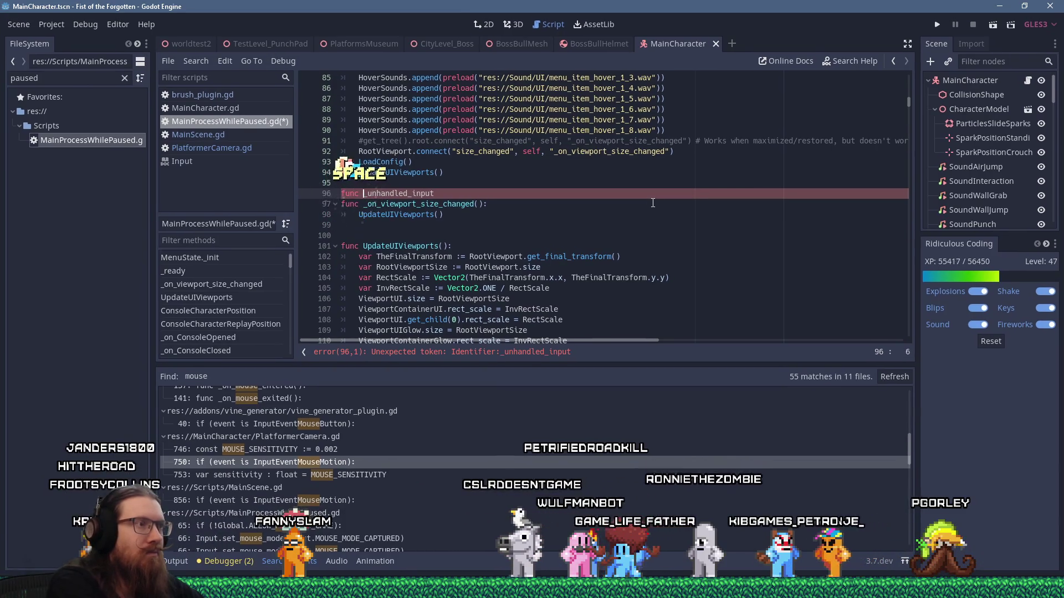
pyautogui.press('End')
pyautogui.write('():')
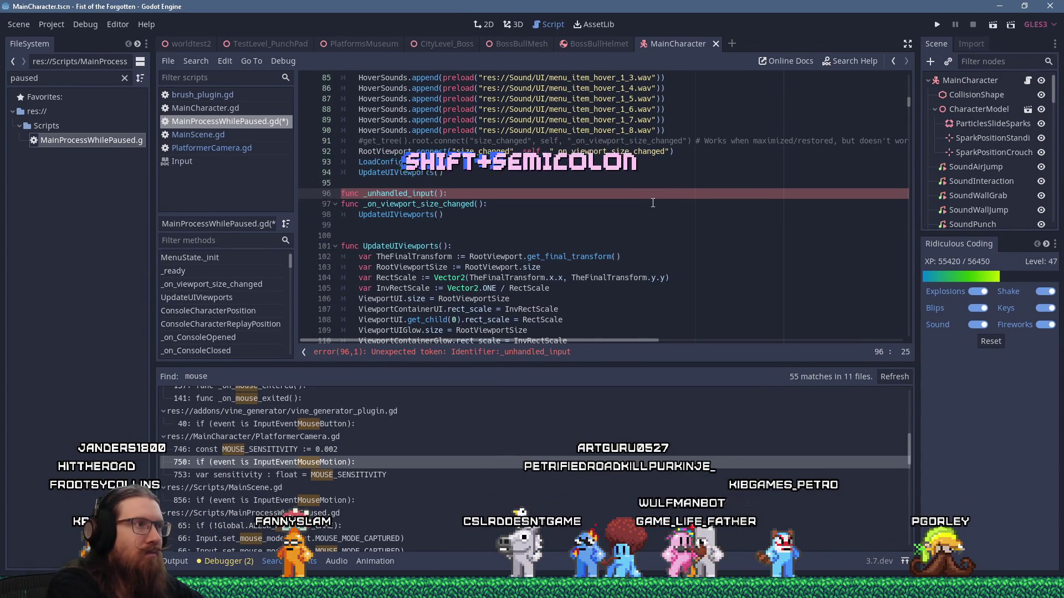
pyautogui.press('Return')
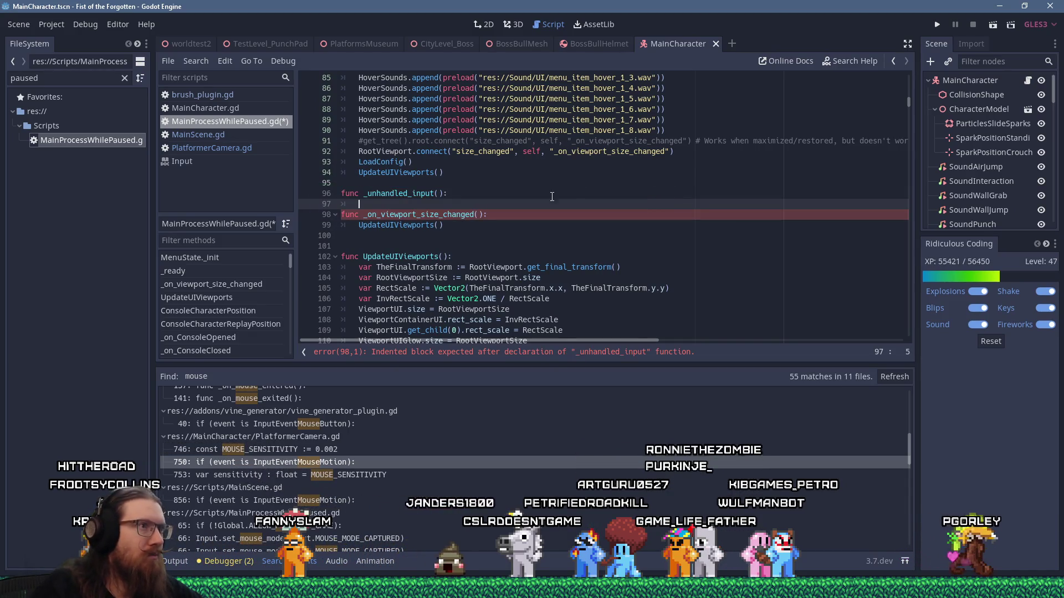
pyautogui.click(441, 189)
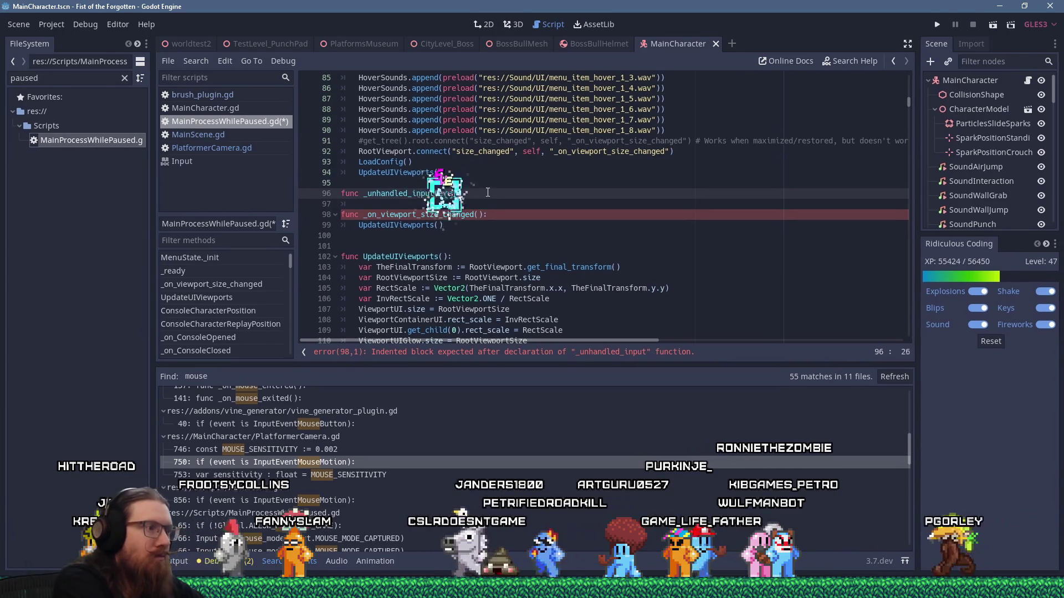
pyautogui.write('nt):')
pyautogui.press('End')
pyautogui.press('Return')
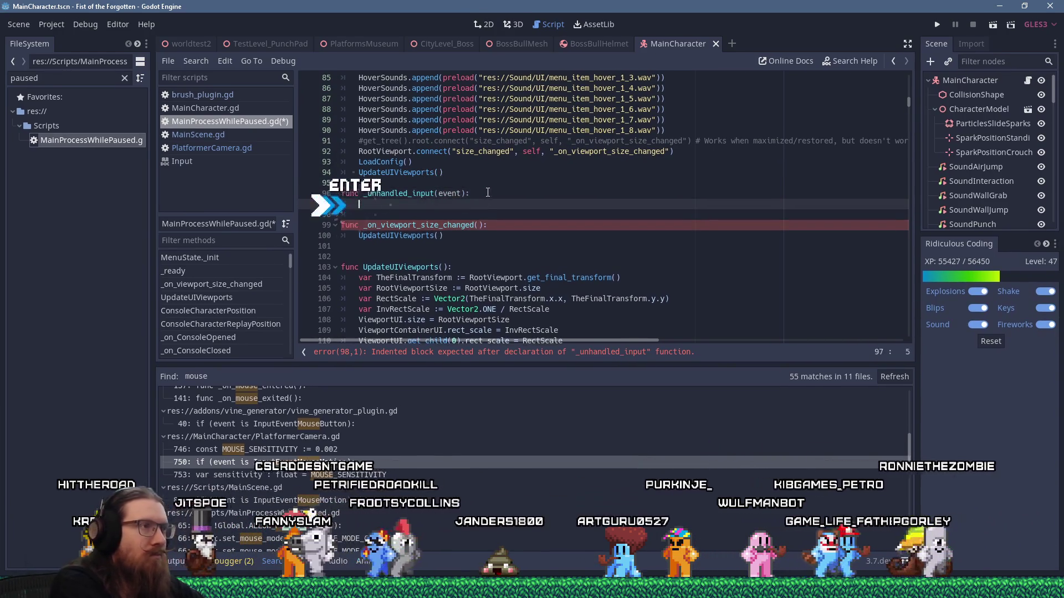
# Step: Add the body condition 'if (MenuStack.size() && !MenuInvisible):' and glance at the Notepad notes
pyautogui.write('if ')
pyautogui.write('event is ')
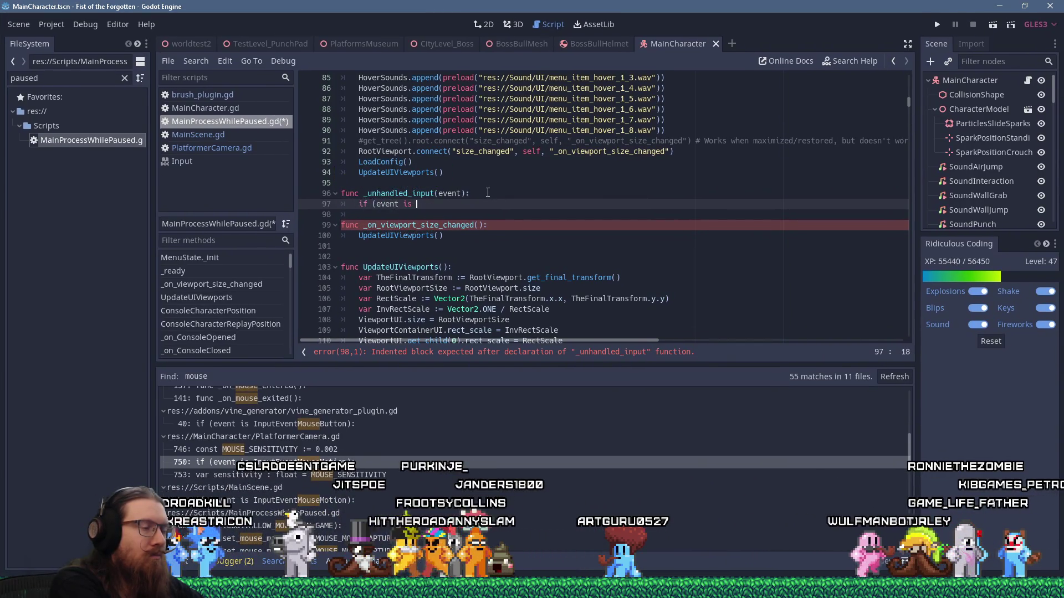
pyautogui.write('if (')
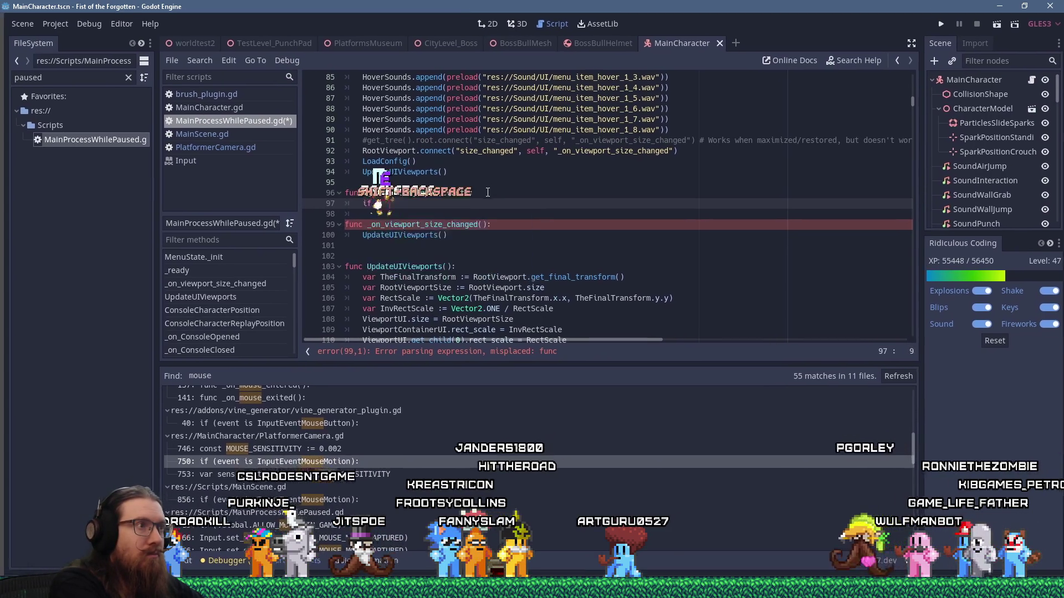
pyautogui.write('MenuSta')
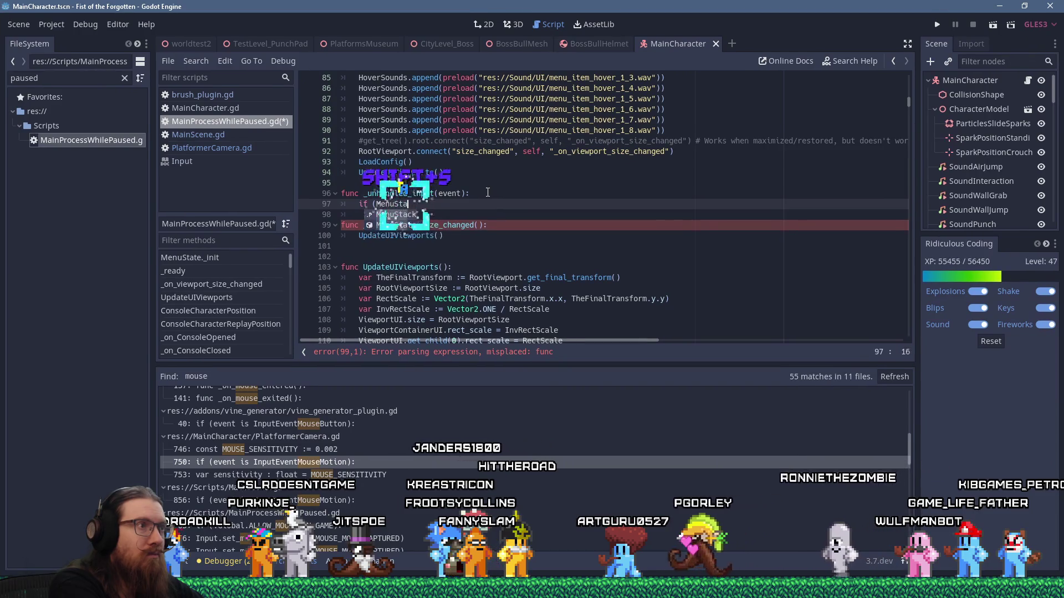
pyautogui.write('ck.size() ')
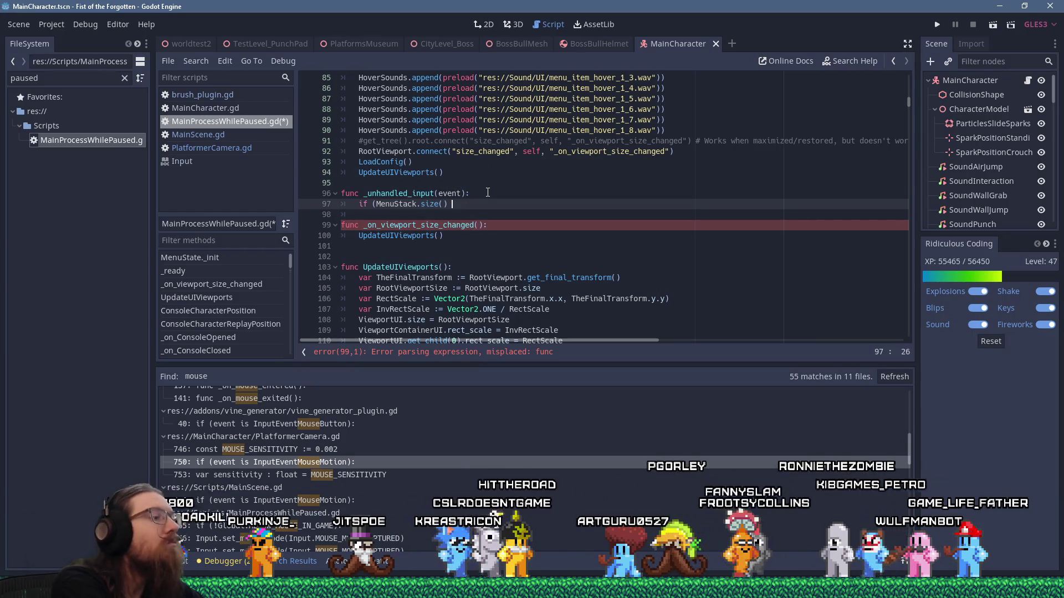
pyautogui.write('&&')
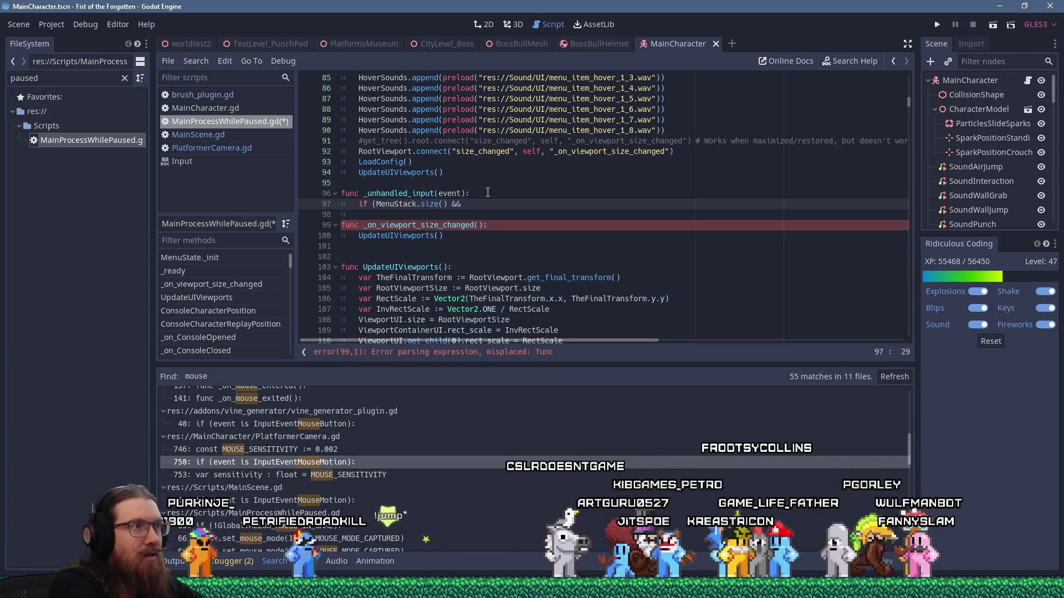
pyautogui.write('nu')
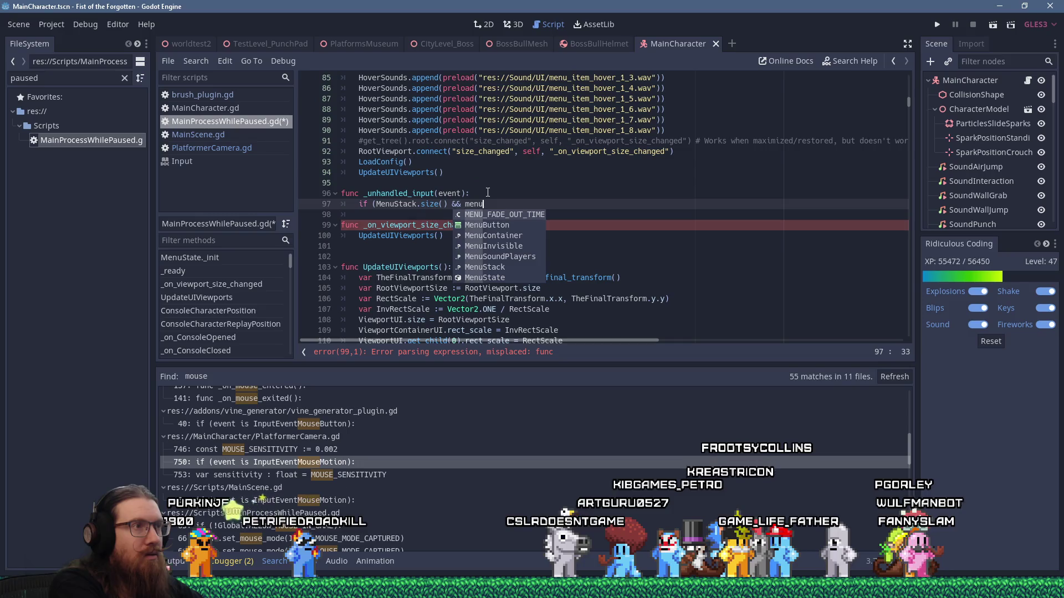
pyautogui.press('BackSpace')
pyautogui.press('BackSpace')
pyautogui.press('BackSpace')
pyautogui.write('!')
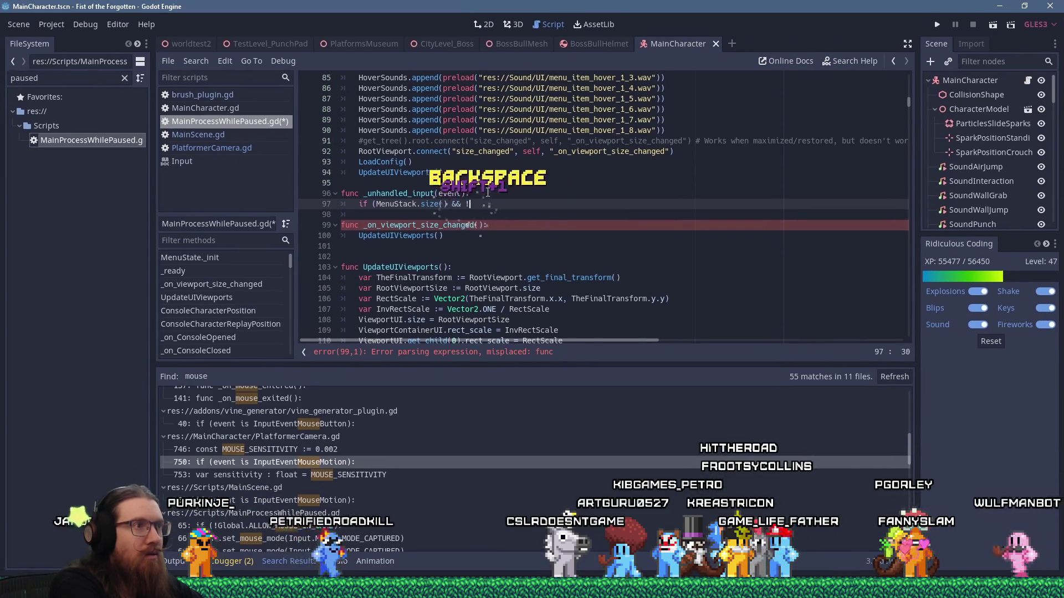
pyautogui.write('MenuIn')
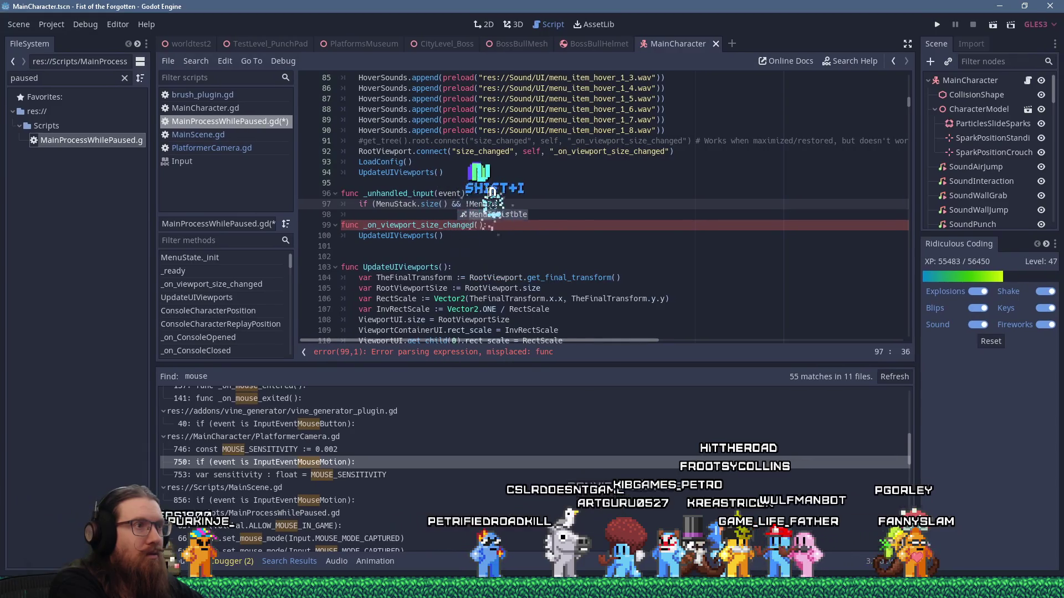
pyautogui.press('Return')
pyautogui.write('):')
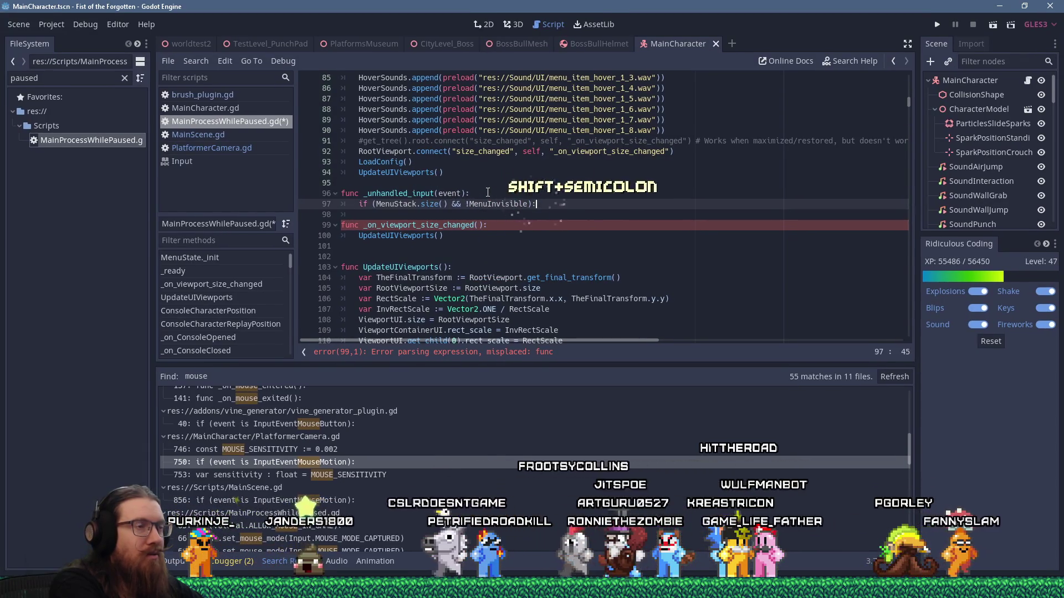
pyautogui.press('Return')
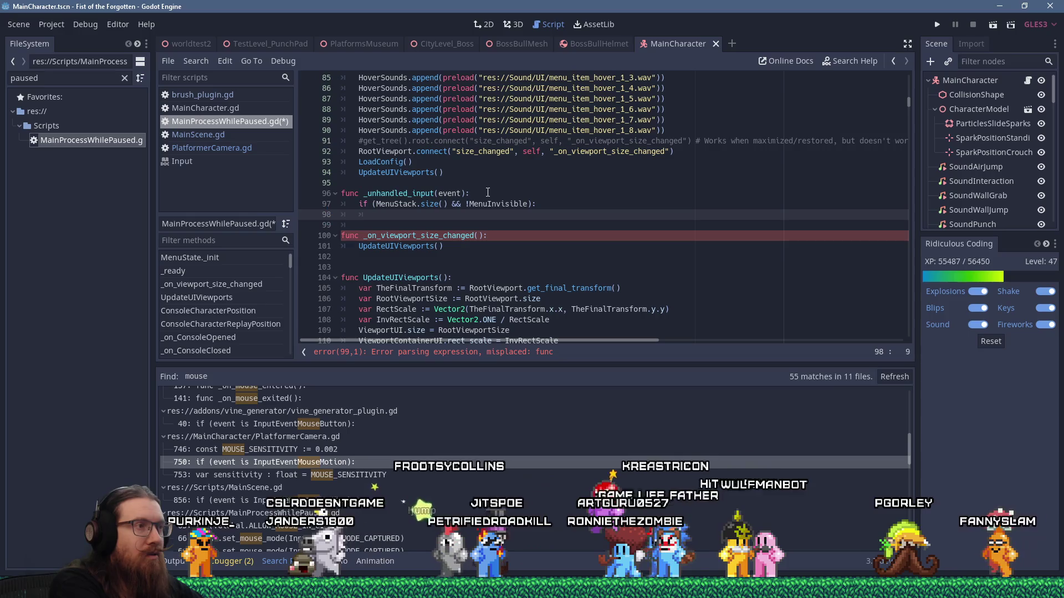
pyautogui.hotkey('alt', 'Tab')
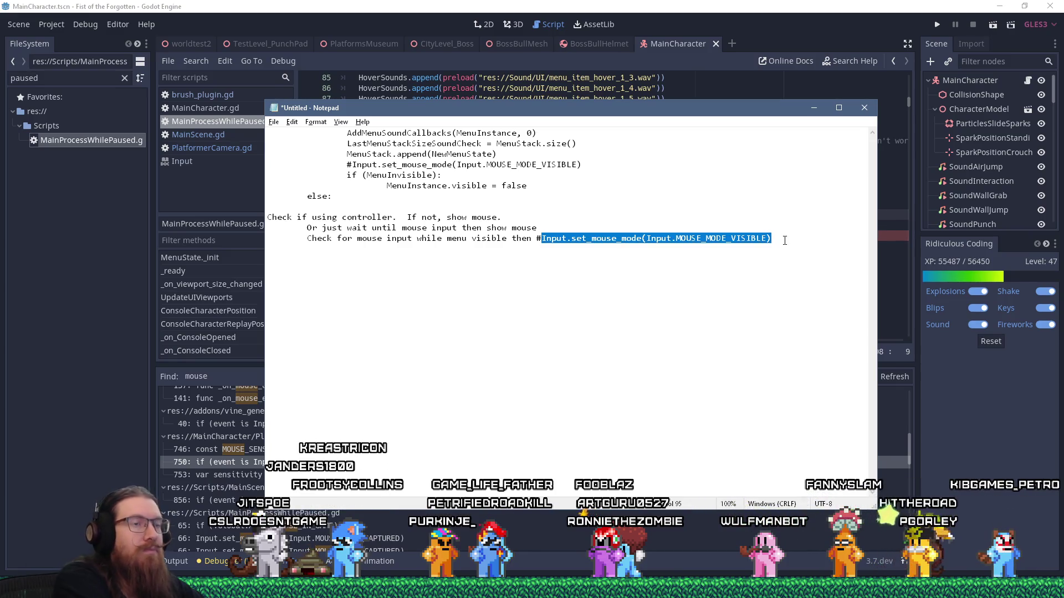
pyautogui.hotkey('alt', 'Tab')
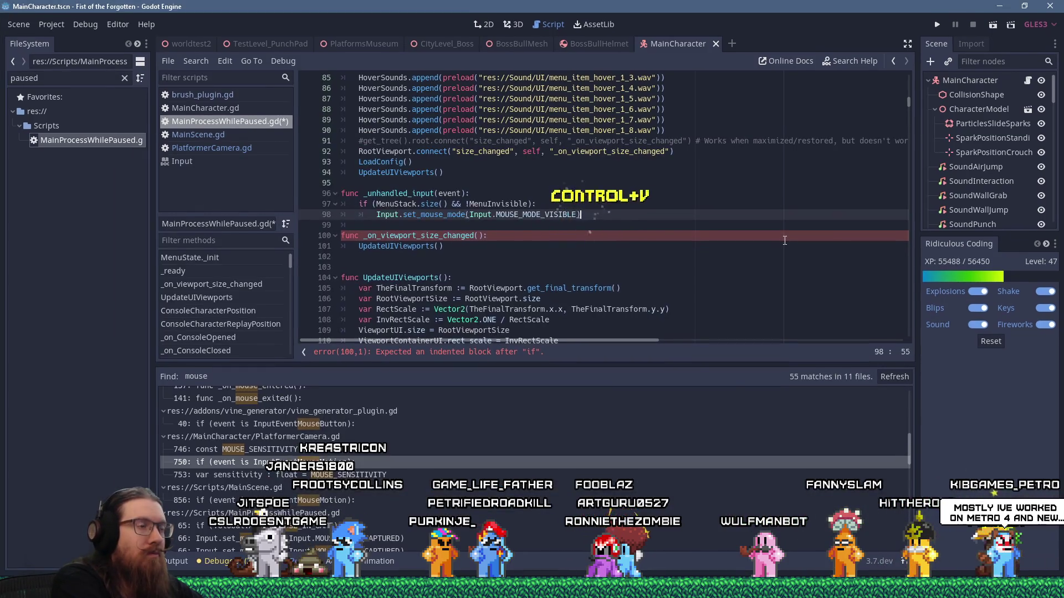
# Step: Cut and re-paste the new function, then jump to the duplicate _unhandled_input at line 725
pyautogui.press('Down')
pyautogui.press('Return')
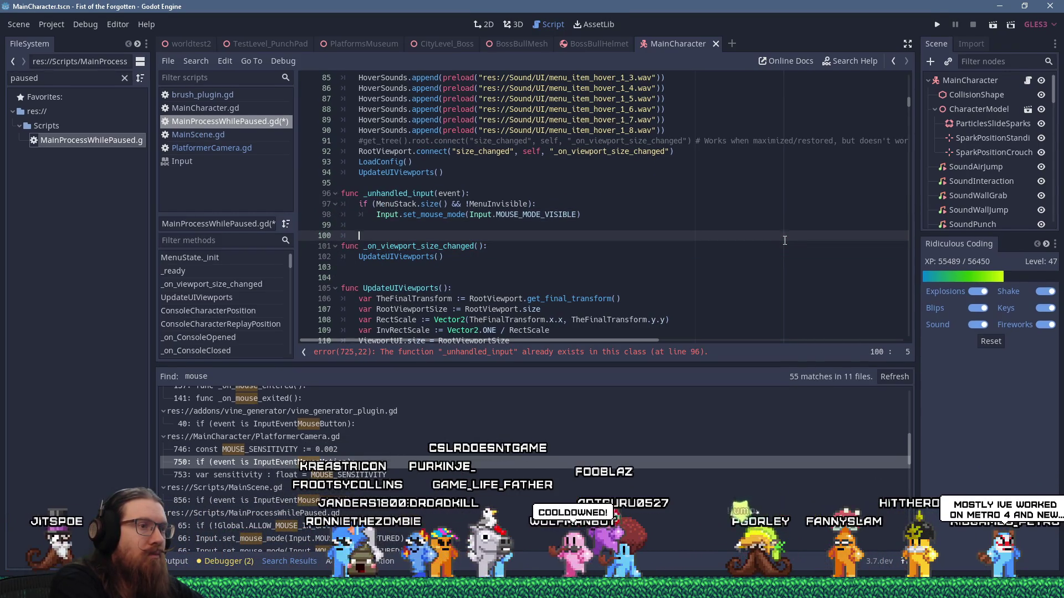
pyautogui.hotkey('shift', 'Up')
pyautogui.hotkey('shift', 'Up')
pyautogui.hotkey('shift', 'Up')
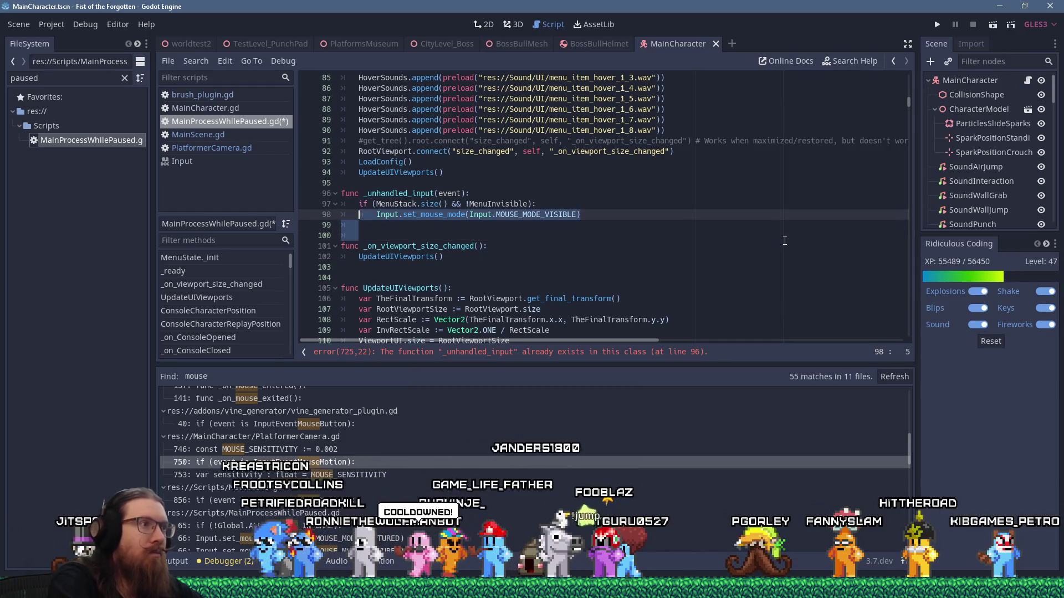
pyautogui.hotkey('shift', 'Delete')
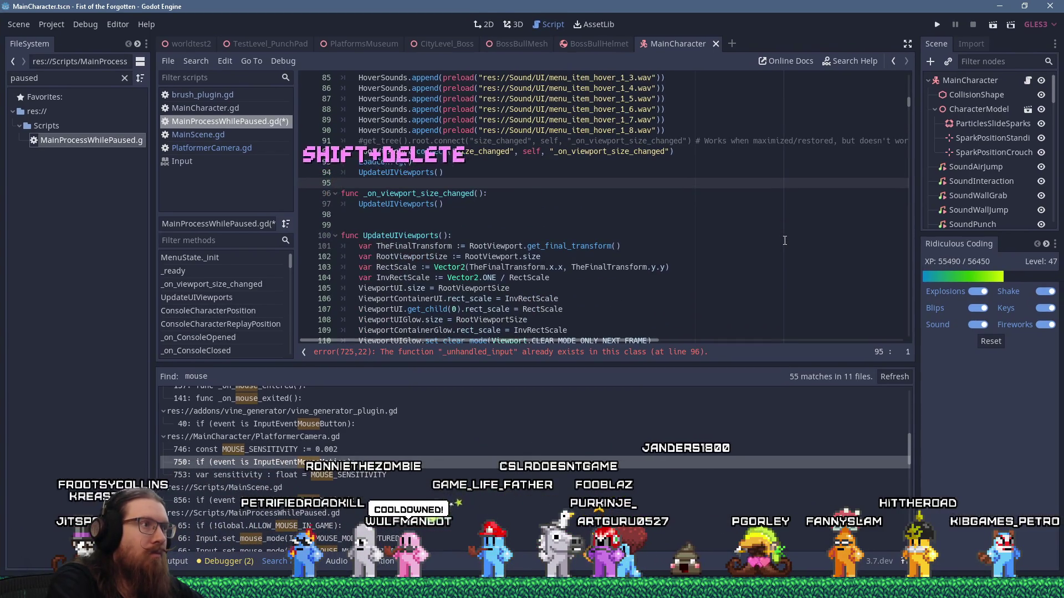
pyautogui.press('shift+Insert')
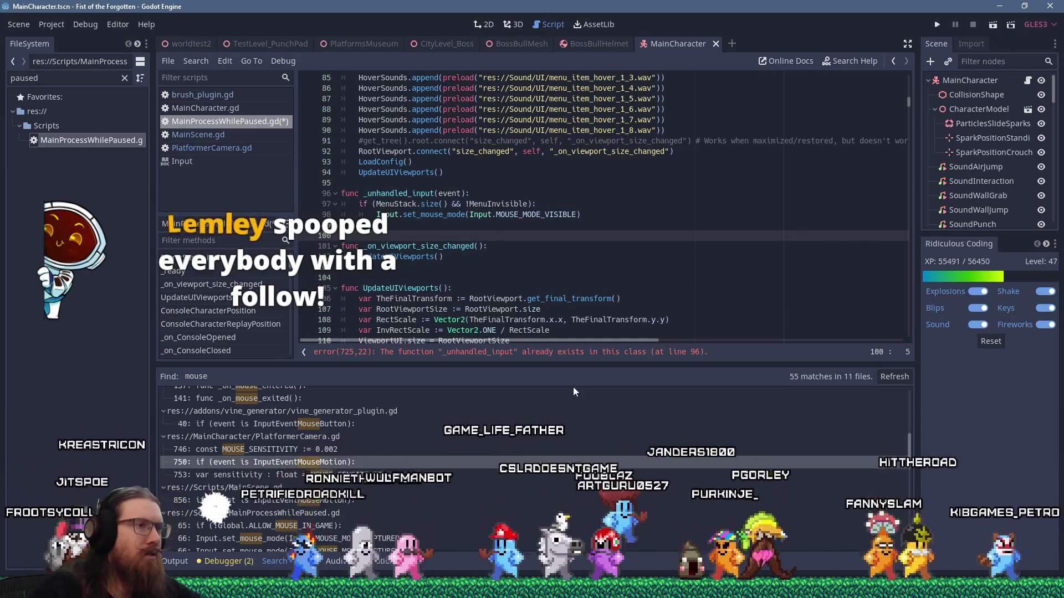
pyautogui.click(407, 352)
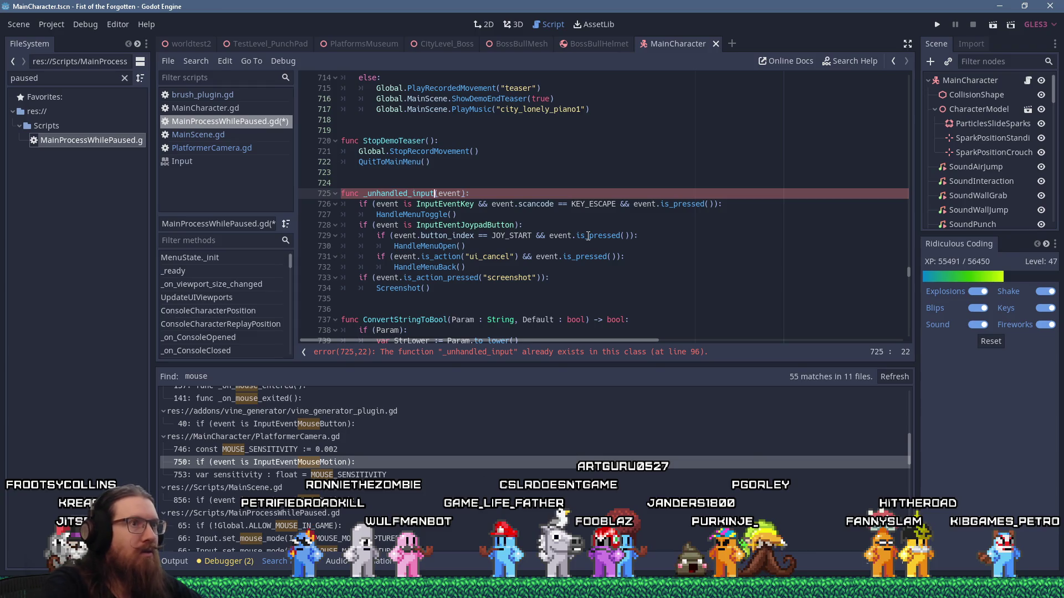
pyautogui.hotkey('alt', 'Left')
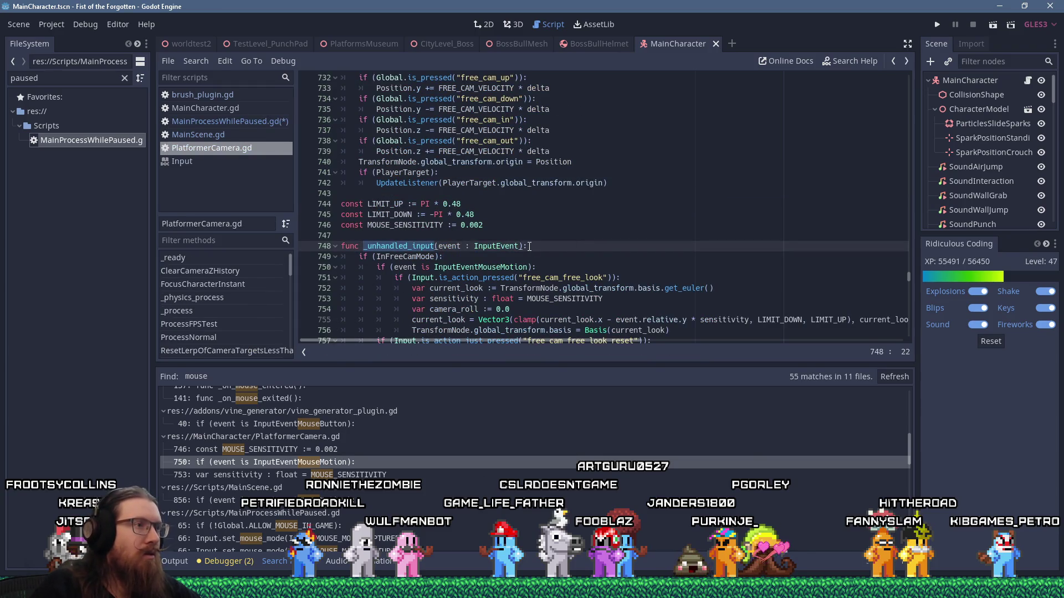
pyautogui.hotkey('alt', 'Left')
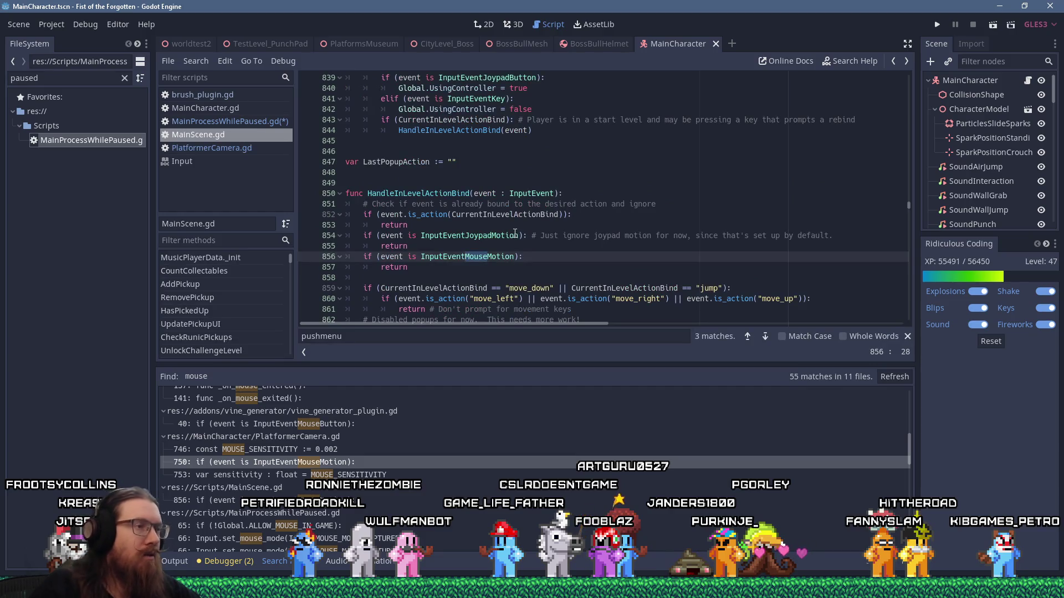
pyautogui.click(257, 124)
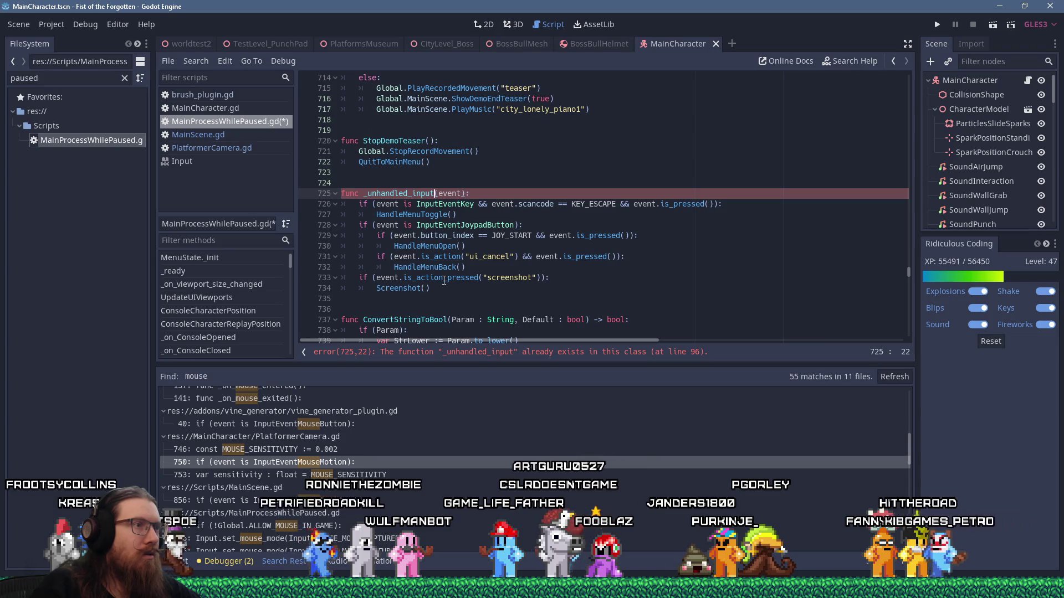
pyautogui.scroll(3, 560, 255)
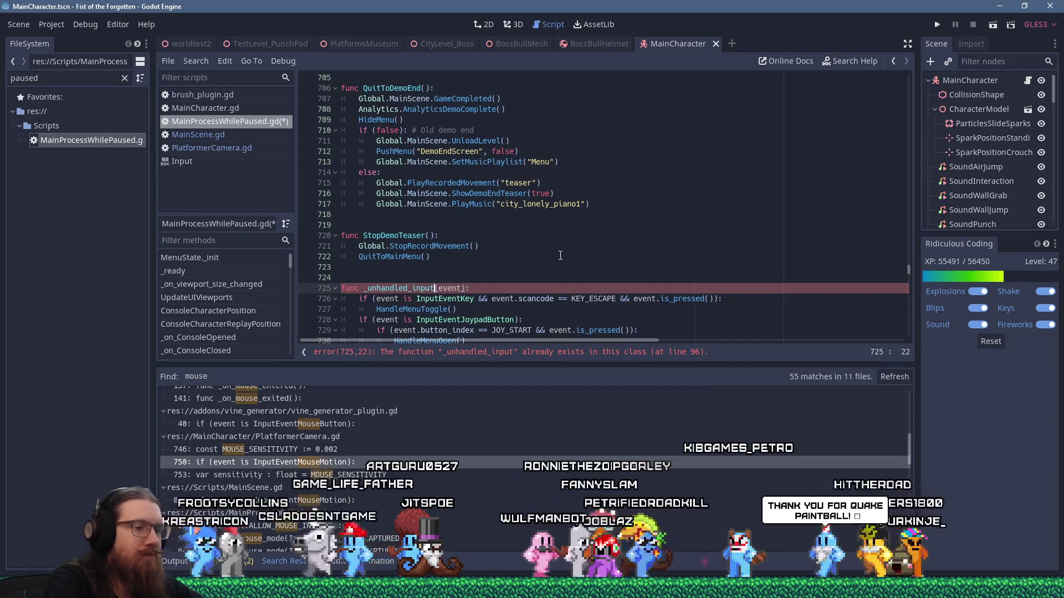
pyautogui.hotkey('alt', 'Left')
pyautogui.hotkey('alt', 'Right')
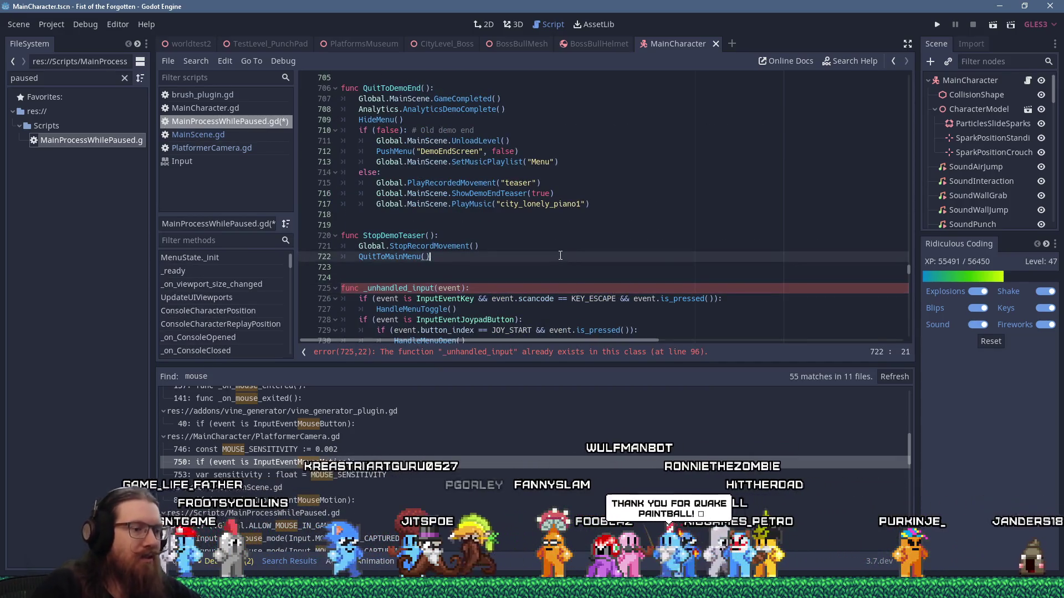
pyautogui.hotkey('ctrl', 'Home')
pyautogui.hotkey('ctrl', 'f')
pyautogui.write('unhan')
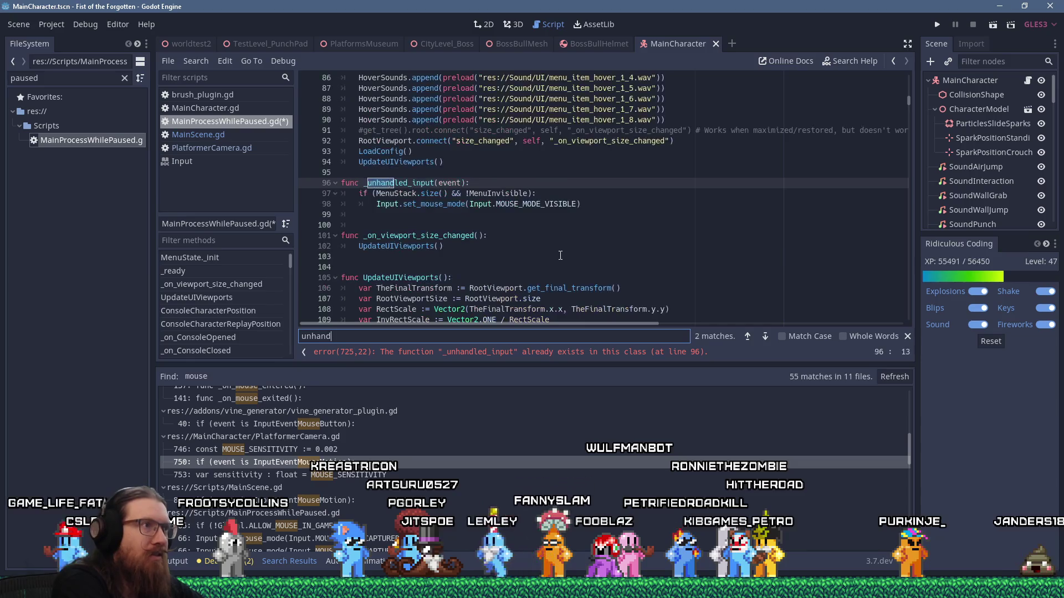
# Step: Cut the mouse-visibility check lines and delete the leftover _unhandled_input stub
pyautogui.press('Escape')
pyautogui.press('Down')
pyautogui.press('Down')
pyautogui.press('Down')
pyautogui.hotkey('shift', 'Up')
pyautogui.hotkey('shift', 'Up')
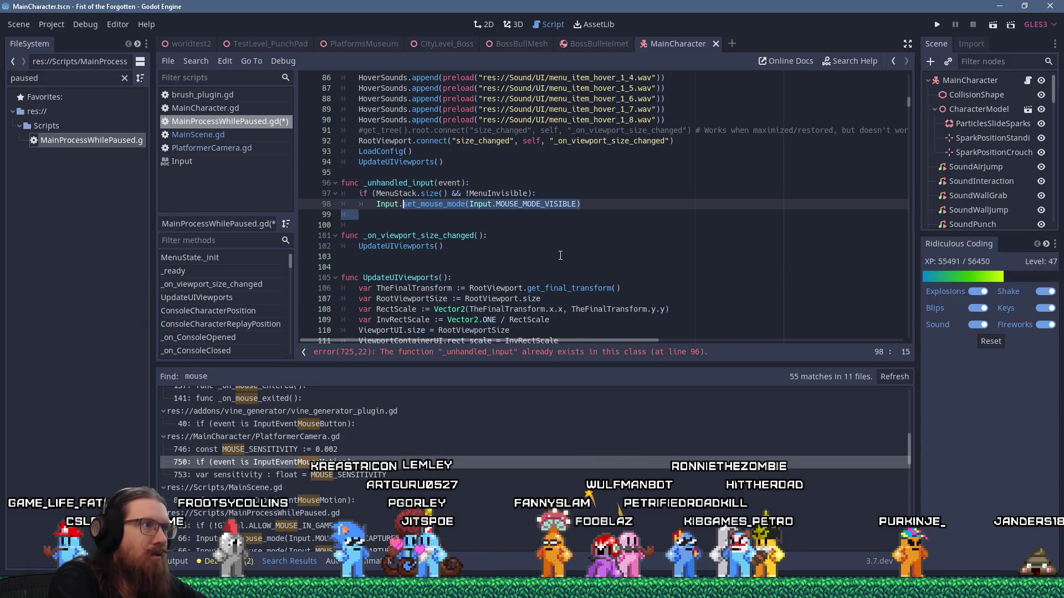
pyautogui.hotkey('shift', 'Delete')
pyautogui.hotkey('shift', 'Up')
pyautogui.hotkey('shift', 'Up')
pyautogui.press('Delete')
pyautogui.press('Return')
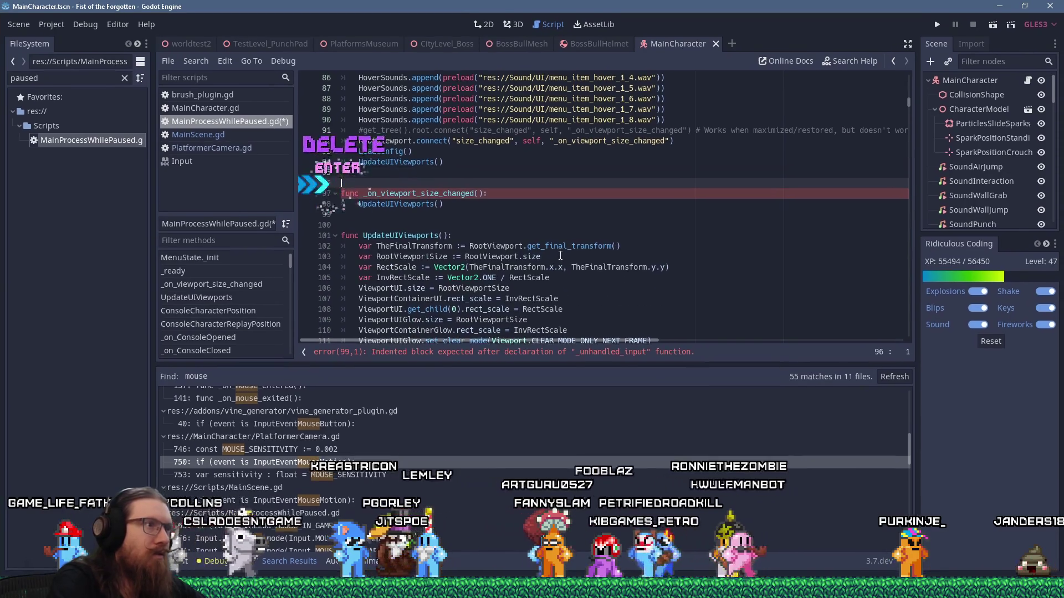
pyautogui.press('Down')
pyautogui.press('Down')
pyautogui.press('Down')
pyautogui.scroll(-1, 570, 274)
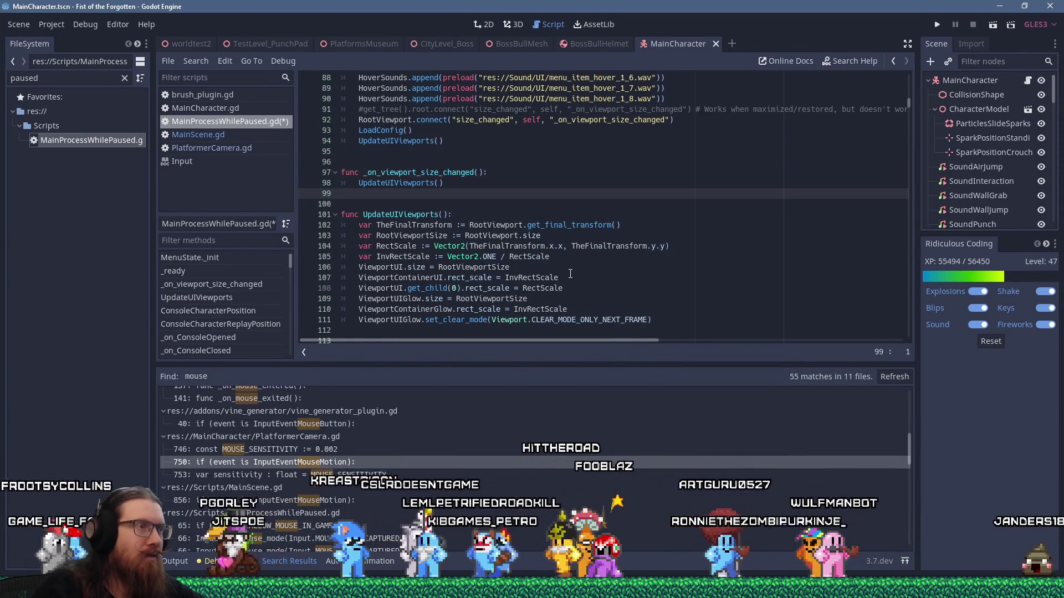
# Step: Find 'unhandled' and paste the mouse-visibility check after HandleMenuToggle() at line 723
pyautogui.hotkey('ctrl', 'f')
pyautogui.write('unhandled')
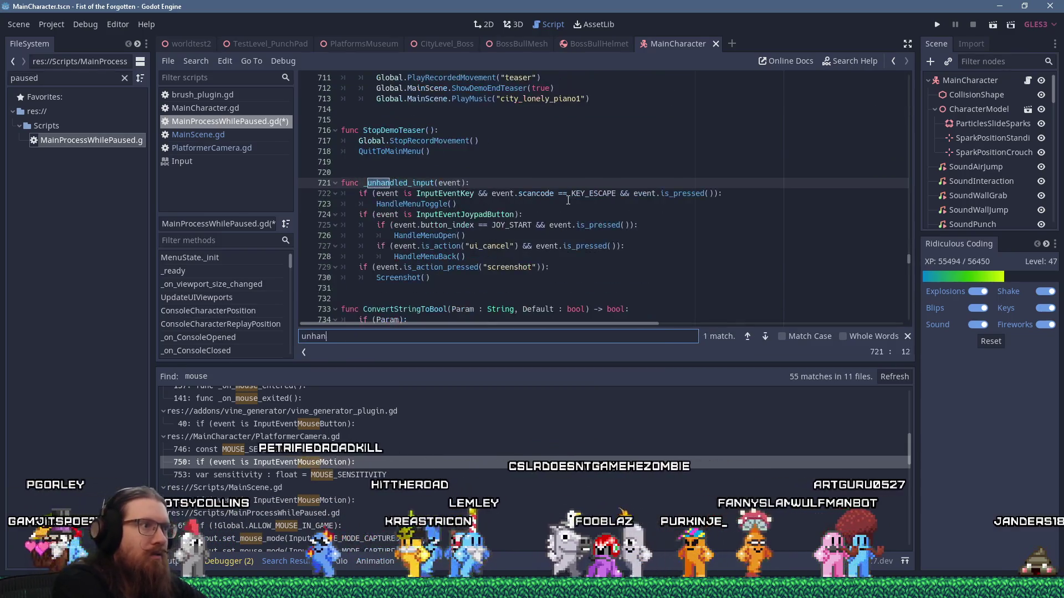
pyautogui.press('Escape')
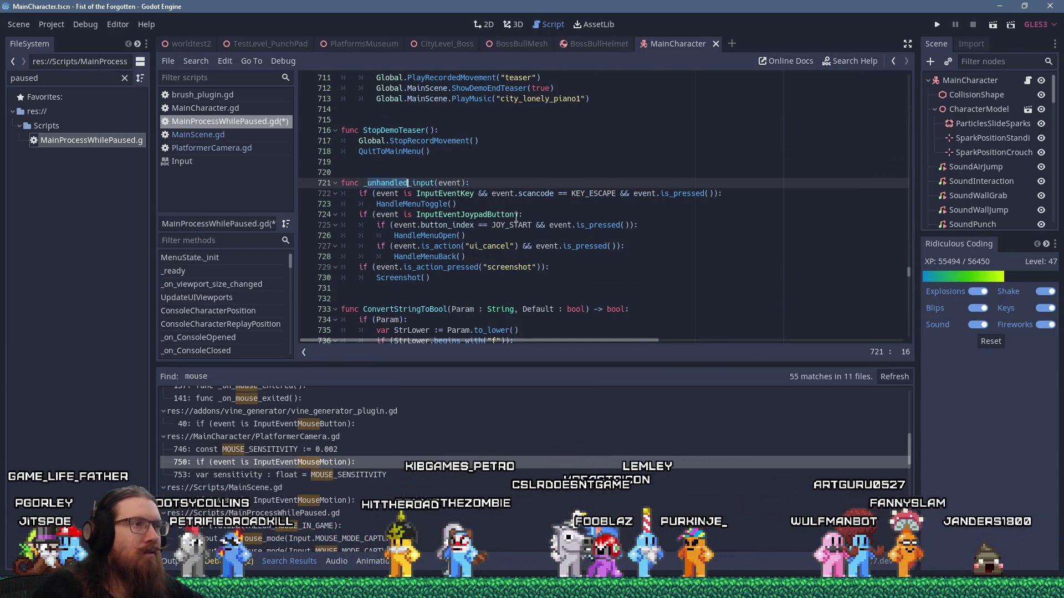
pyautogui.click(510, 203)
pyautogui.press('Return')
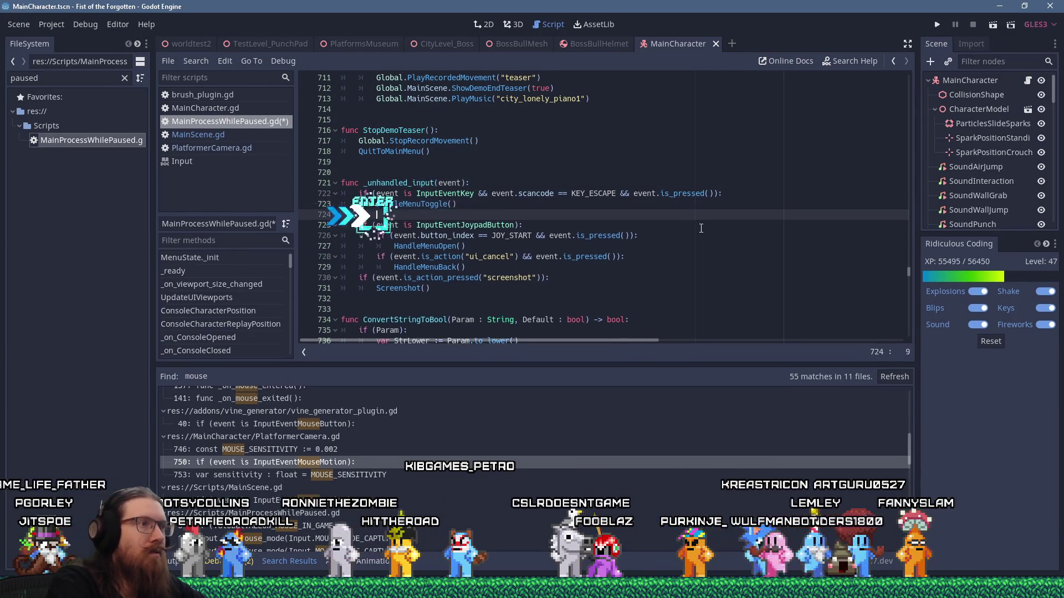
pyautogui.press('shift+Insert')
pyautogui.press('BackSpace')
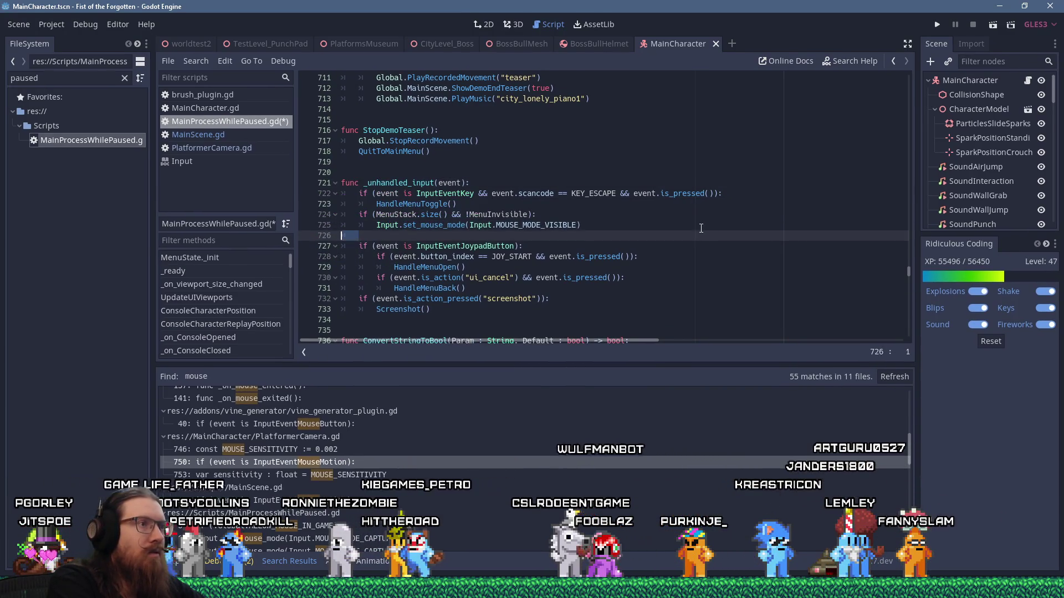
pyautogui.press('BackSpace')
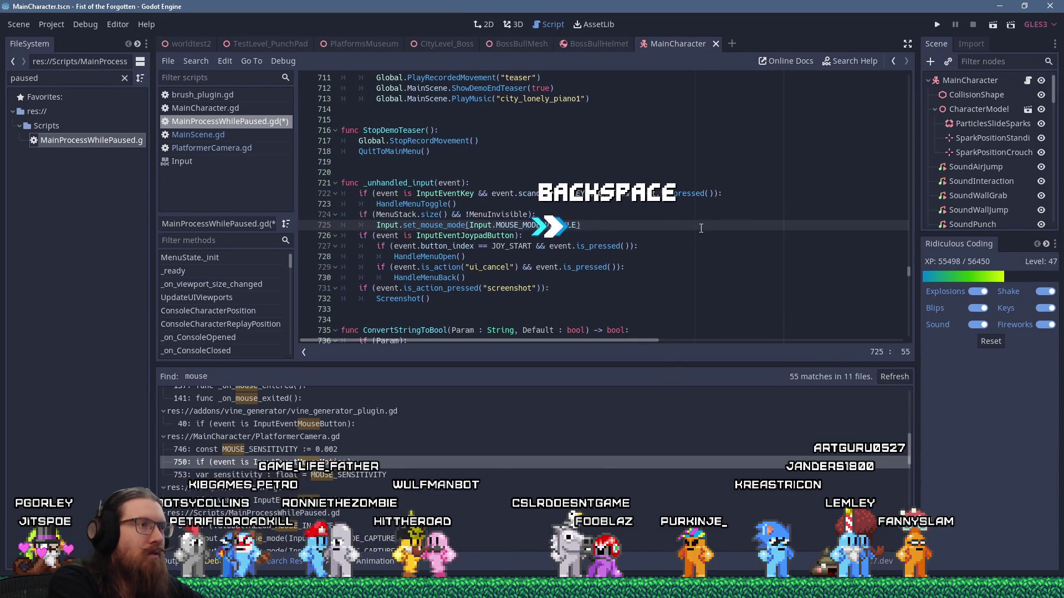
# Step: Add a comment: show the mouse in menus, keep it hidden for keyboard/controller players; run the game
pyautogui.press('Up')
pyautogui.press('Up')
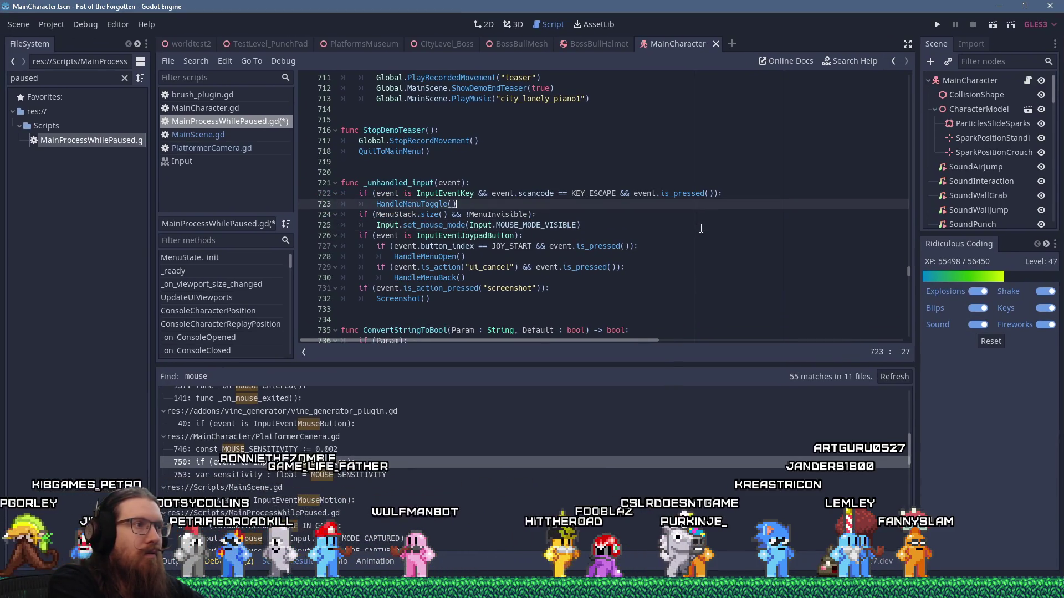
pyautogui.press('Return')
pyautogui.press('BackSpace')
pyautogui.hotkey('shift', 'space')
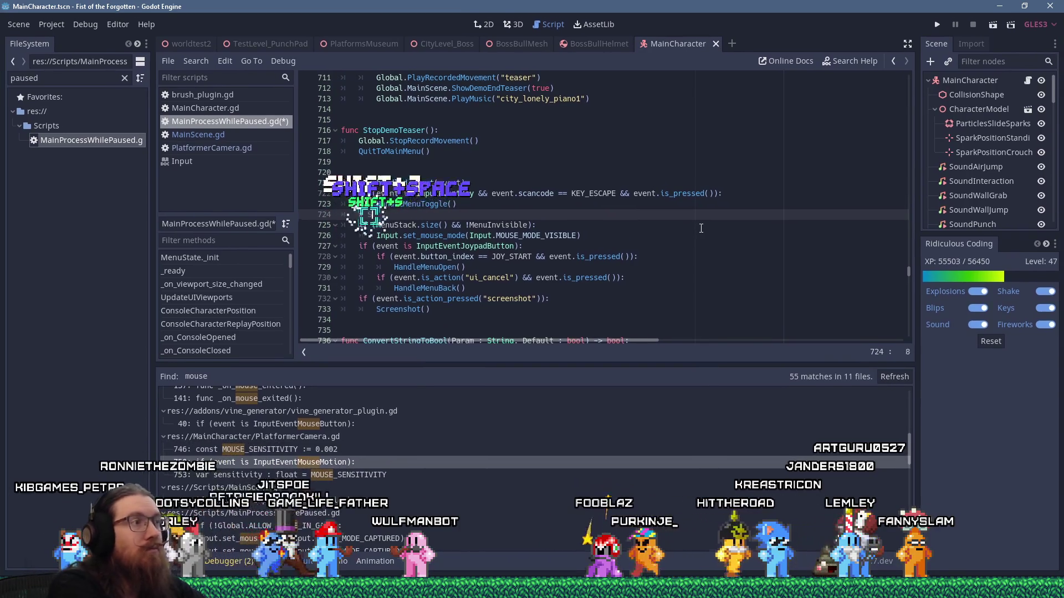
pyautogui.write('Show the mouse if in a menu')
pyautogui.write('e mouse if we move the mouse')
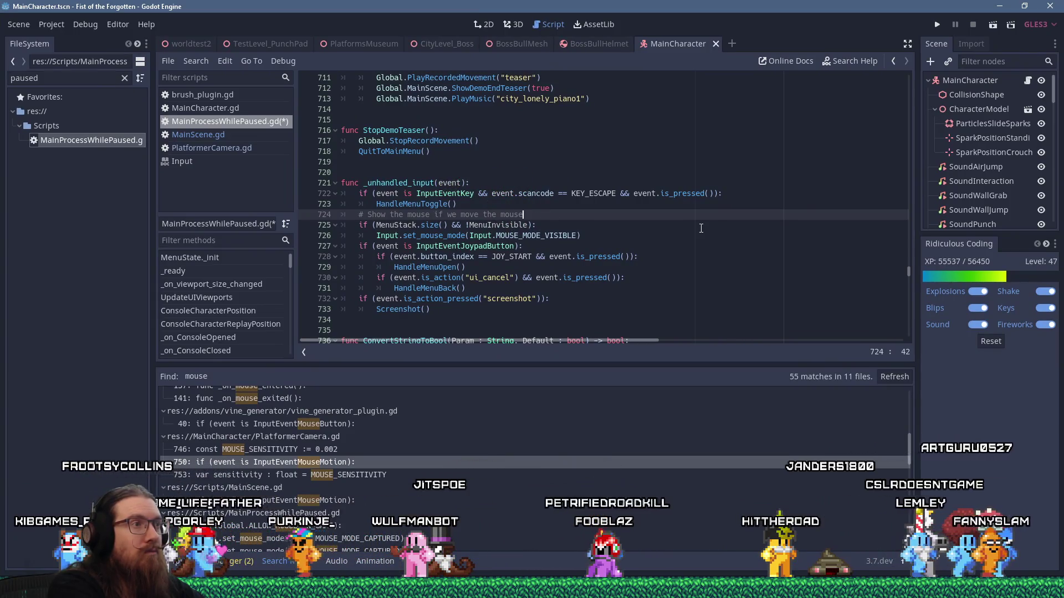
pyautogui.write('. Hide i')
pyautogui.press('BackSpace')
pyautogui.press('BackSpace')
pyautogui.press('BackSpace')
pyautogui.write('Otherwise keep')
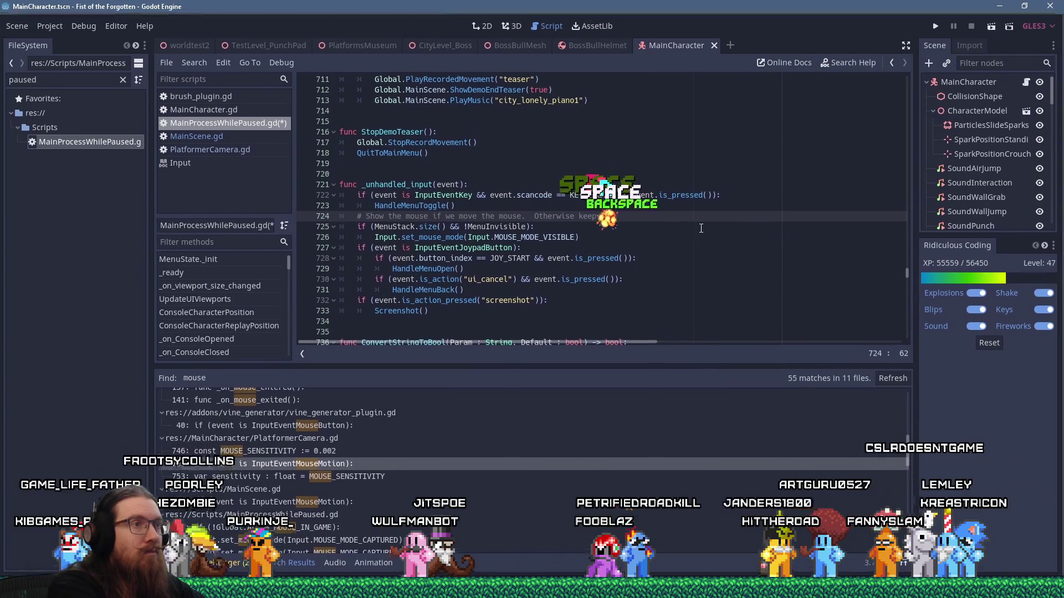
pyautogui.write(' itden in case people are usin')
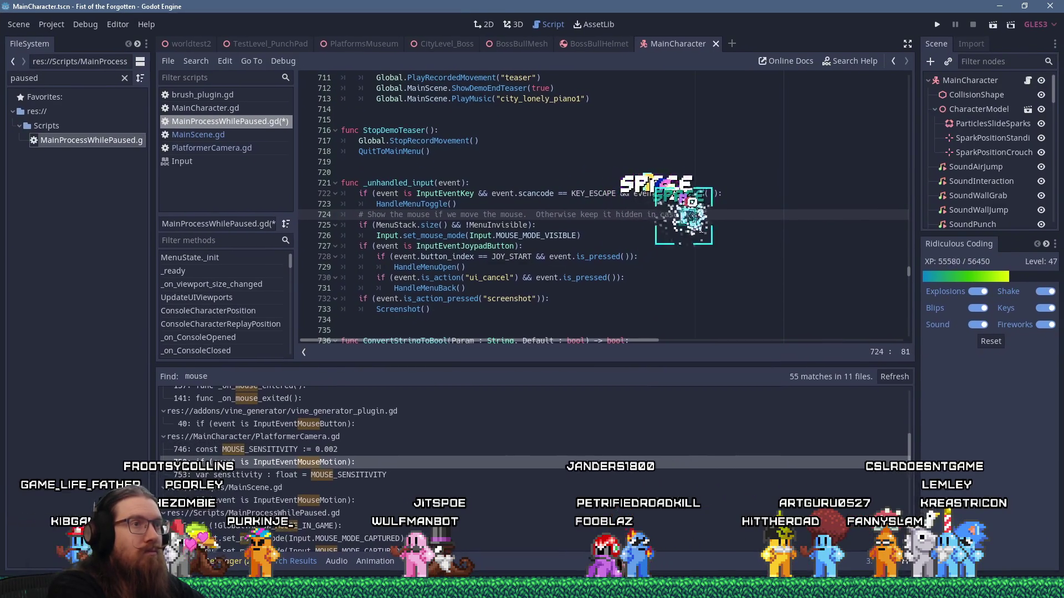
pyautogui.write('g')
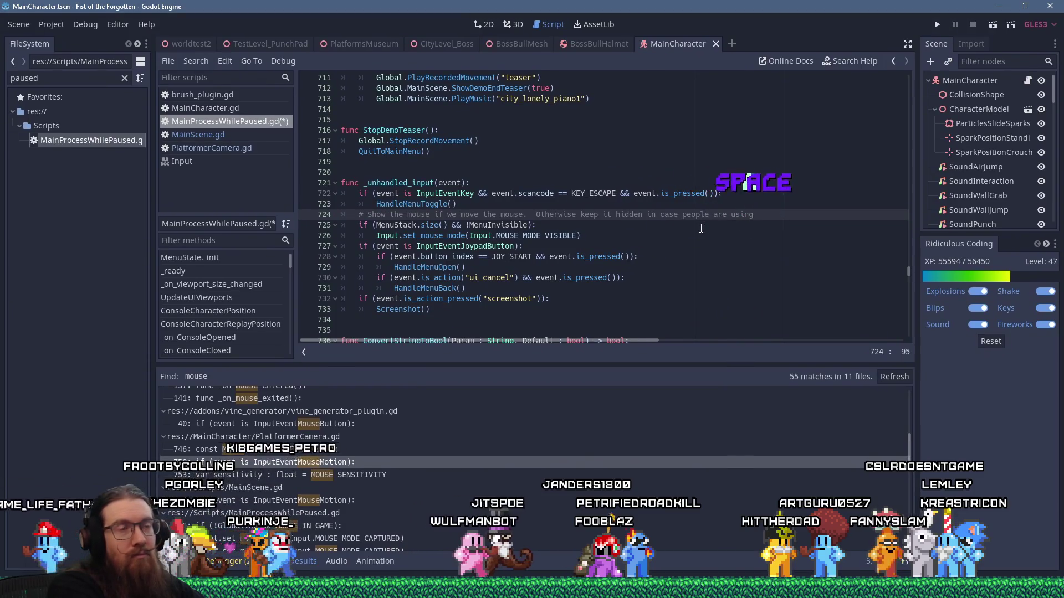
pyautogui.write(' a contryboard or ')
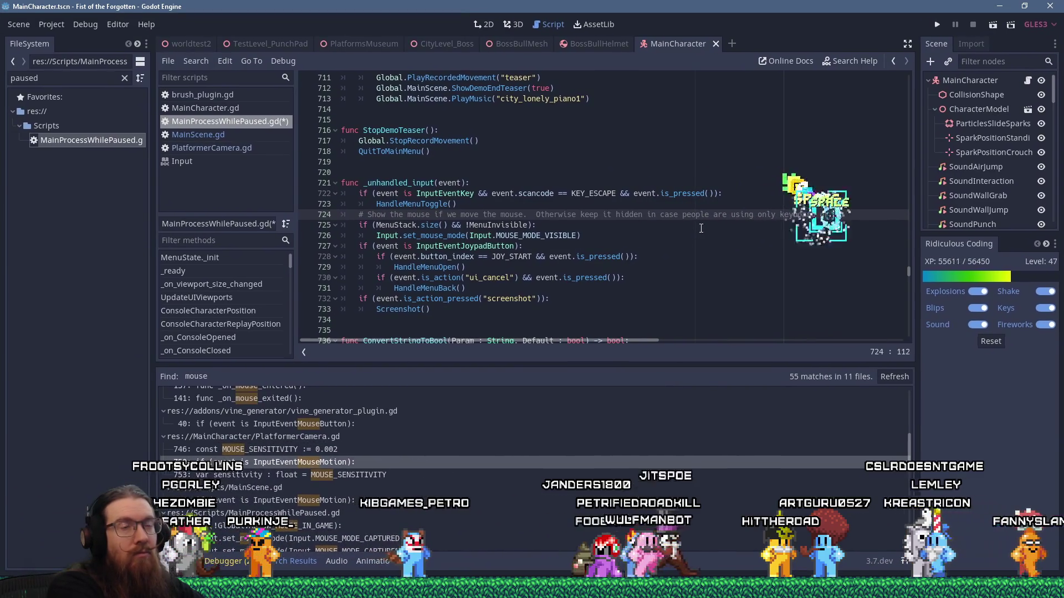
pyautogui.write('controller.')
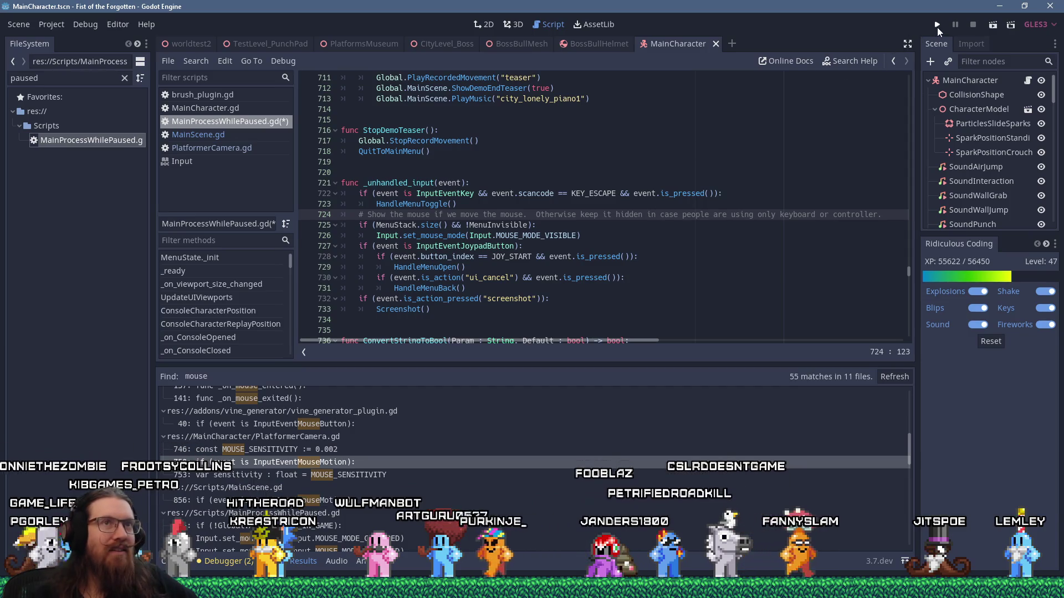
pyautogui.press('F5')
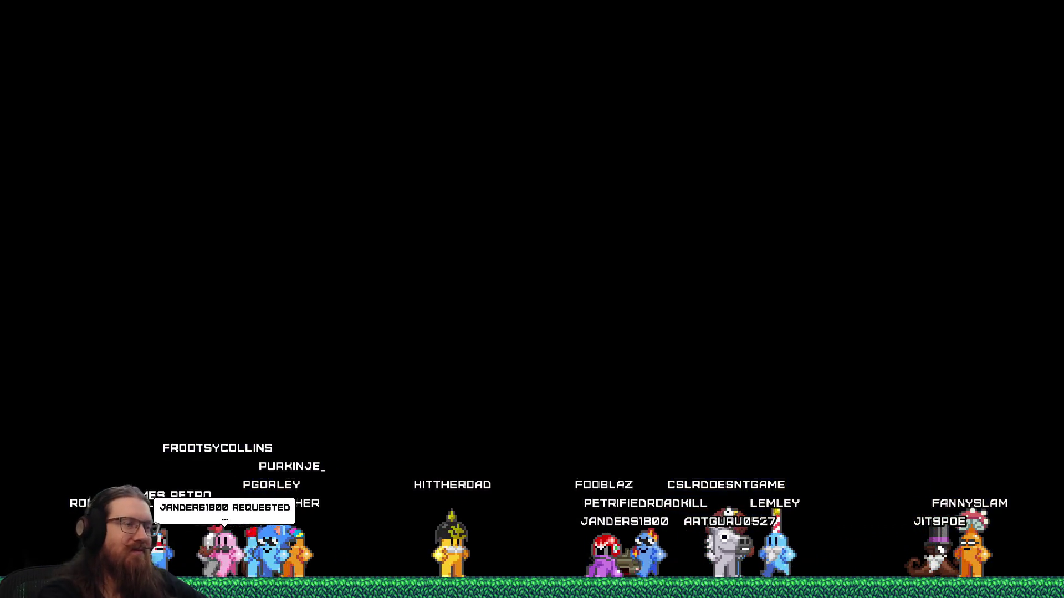
# Step: Toggle the in-game pause menu with Escape several times, resuming past breakpoints, then stop the game
pyautogui.press('Escape')
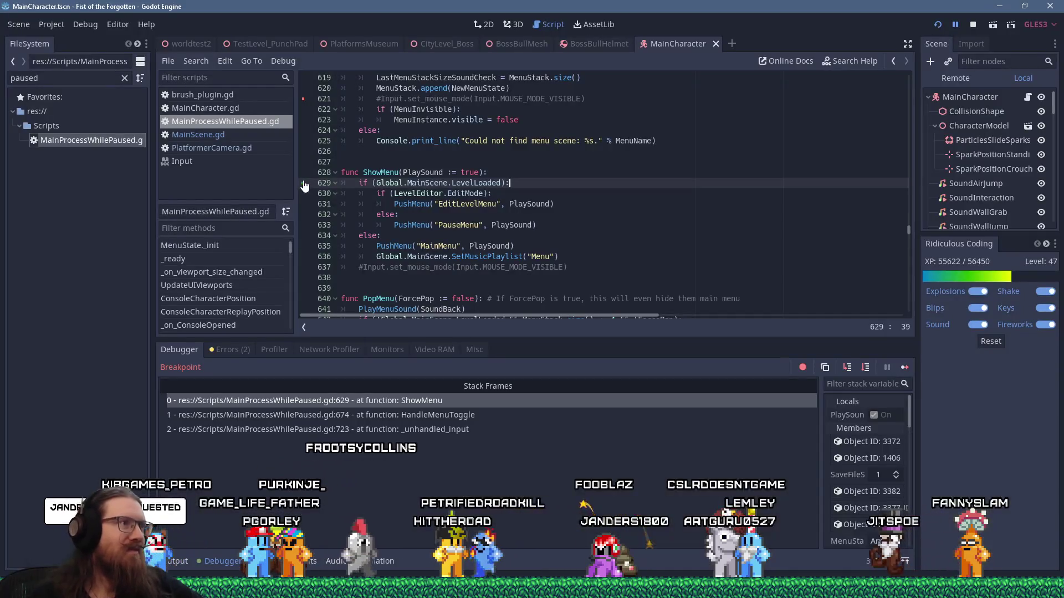
pyautogui.click(900, 368)
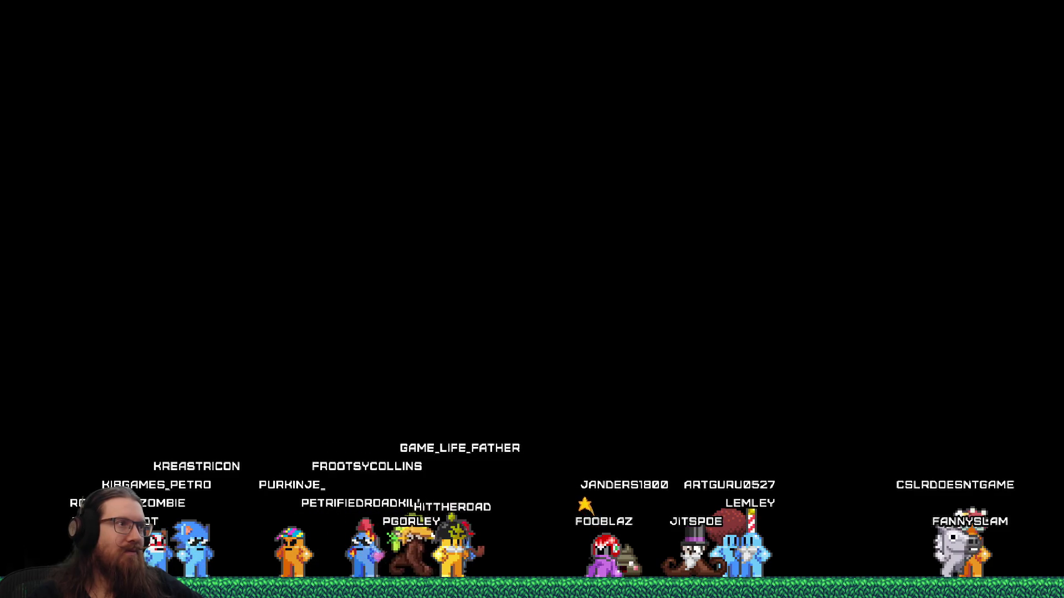
pyautogui.press('Escape')
pyautogui.click(905, 367)
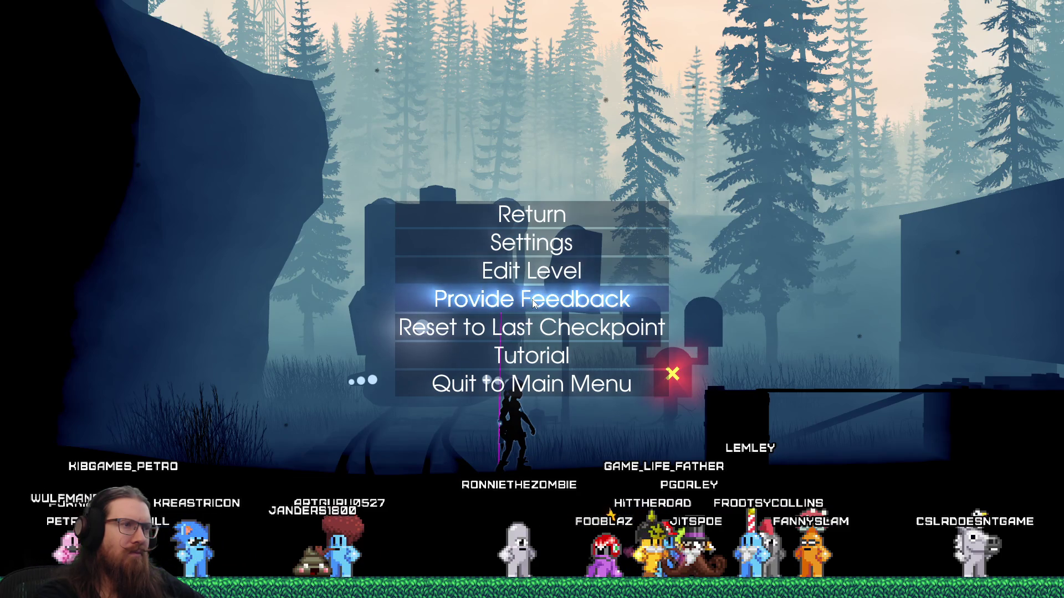
pyautogui.press('Escape')
pyautogui.press('Escape')
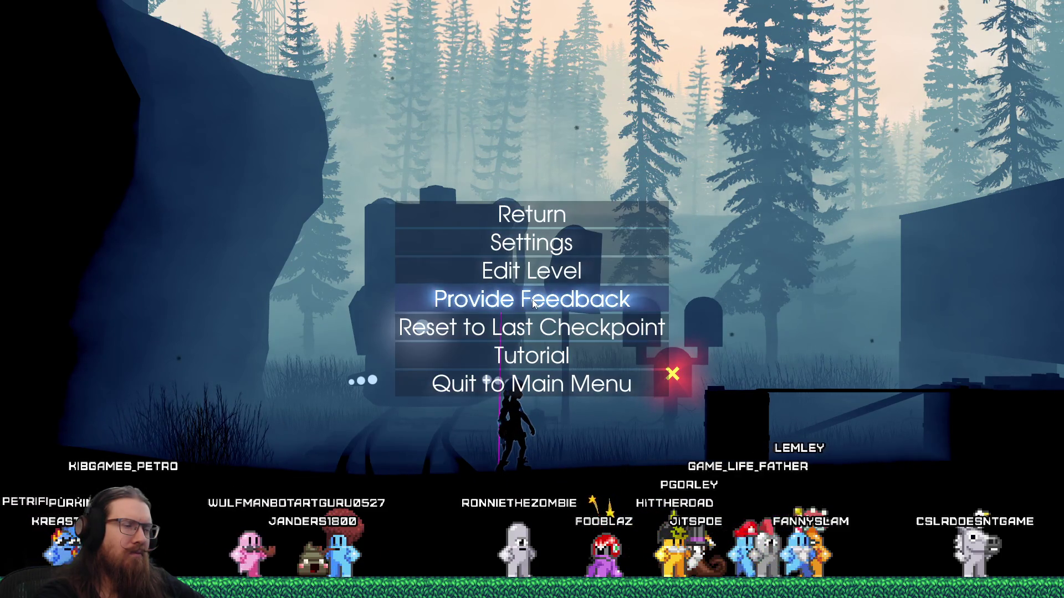
pyautogui.press('Down')
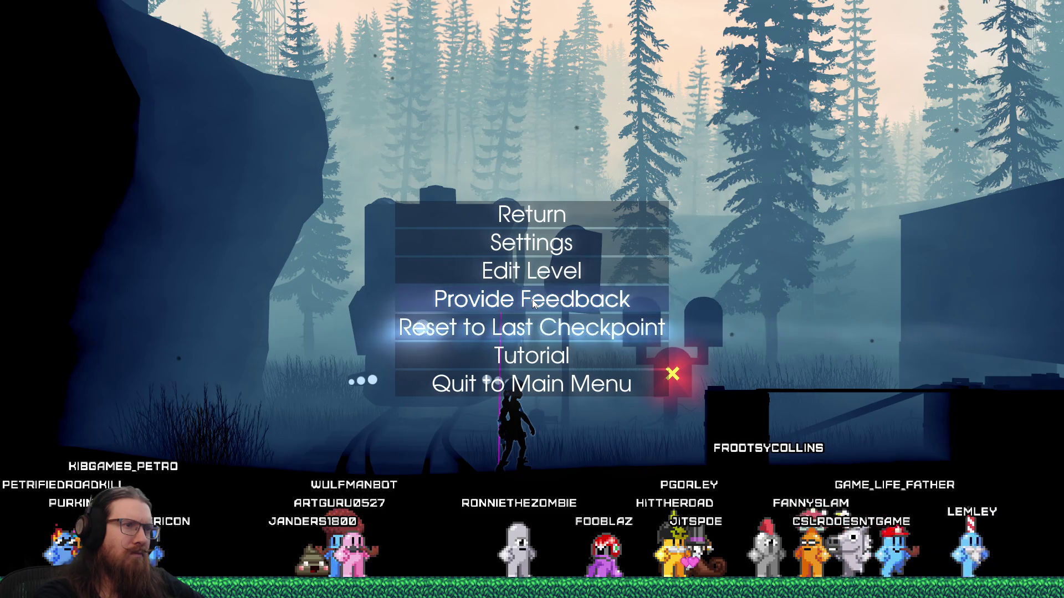
pyautogui.press('Escape')
pyautogui.press('Escape')
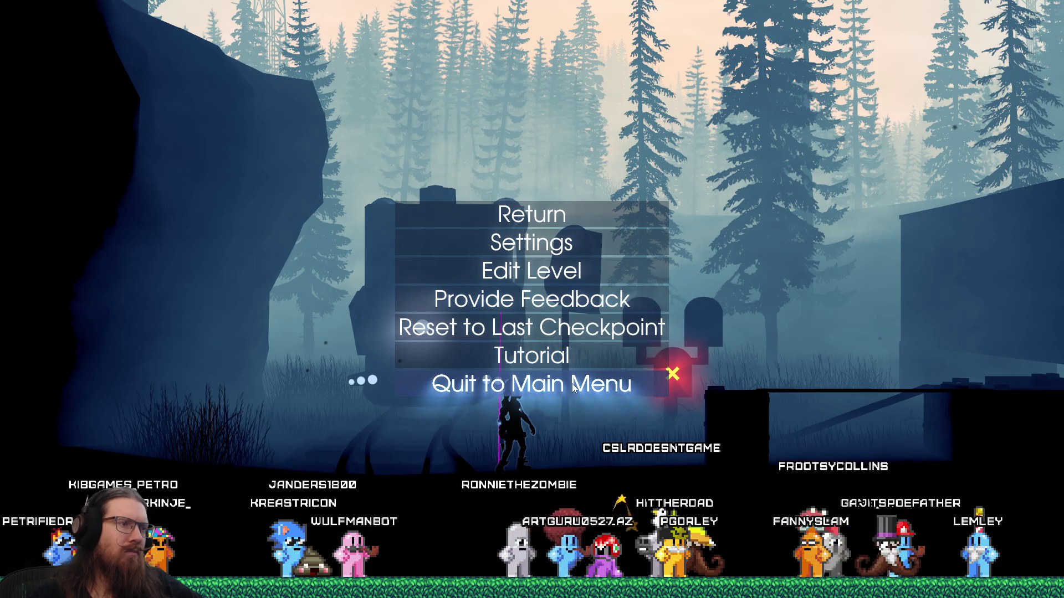
pyautogui.press('Escape')
pyautogui.press('Escape')
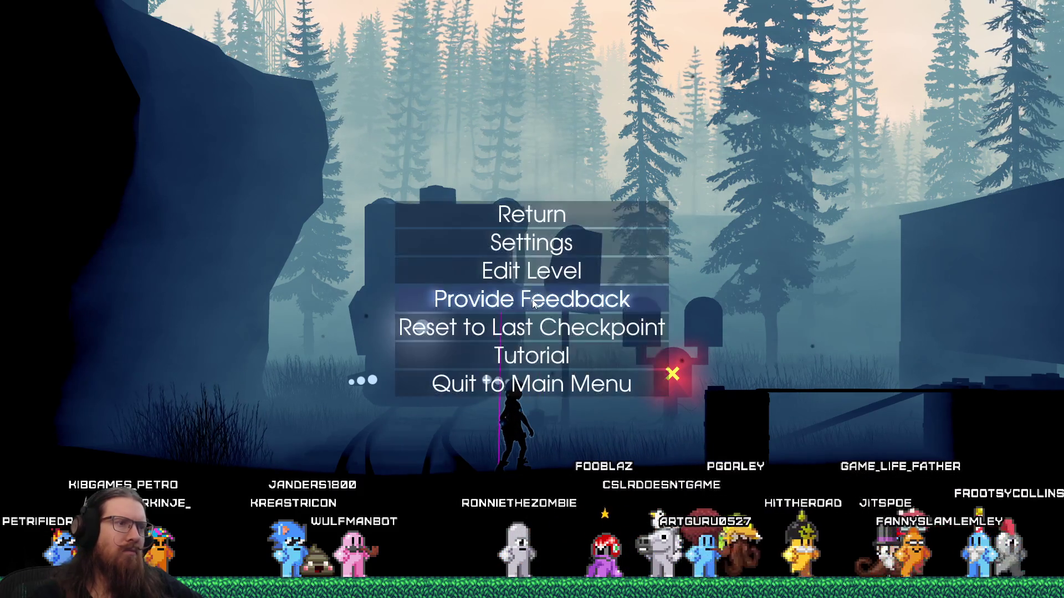
pyautogui.click(533, 302)
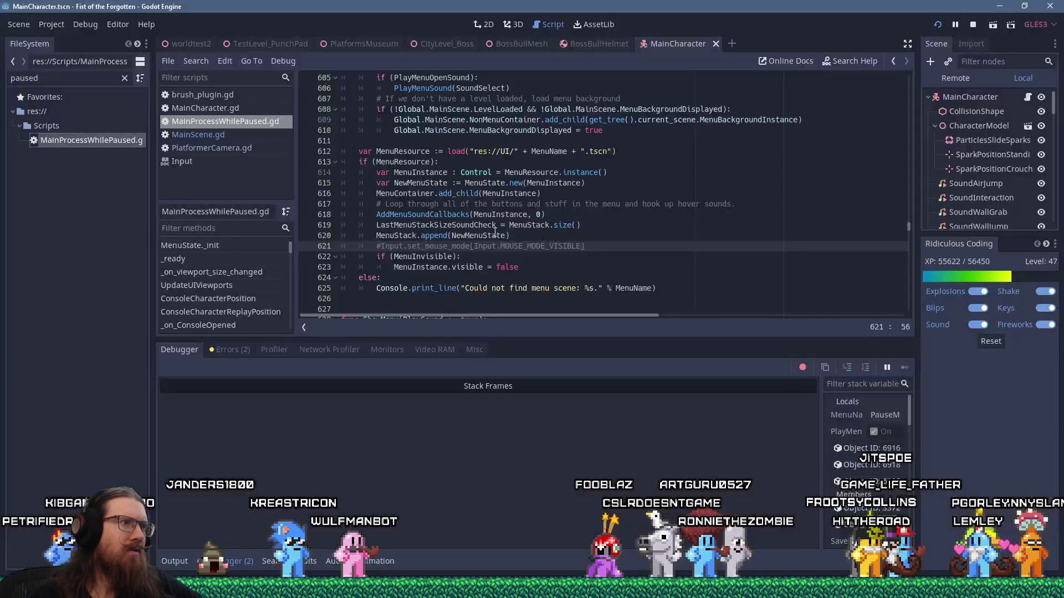
# Step: Search the script for 'mode_visible' to reach the show-mouse line in _unhandled_input
pyautogui.click(617, 209)
pyautogui.hotkey('ctrl', 'f')
pyautogui.write('mode_v')
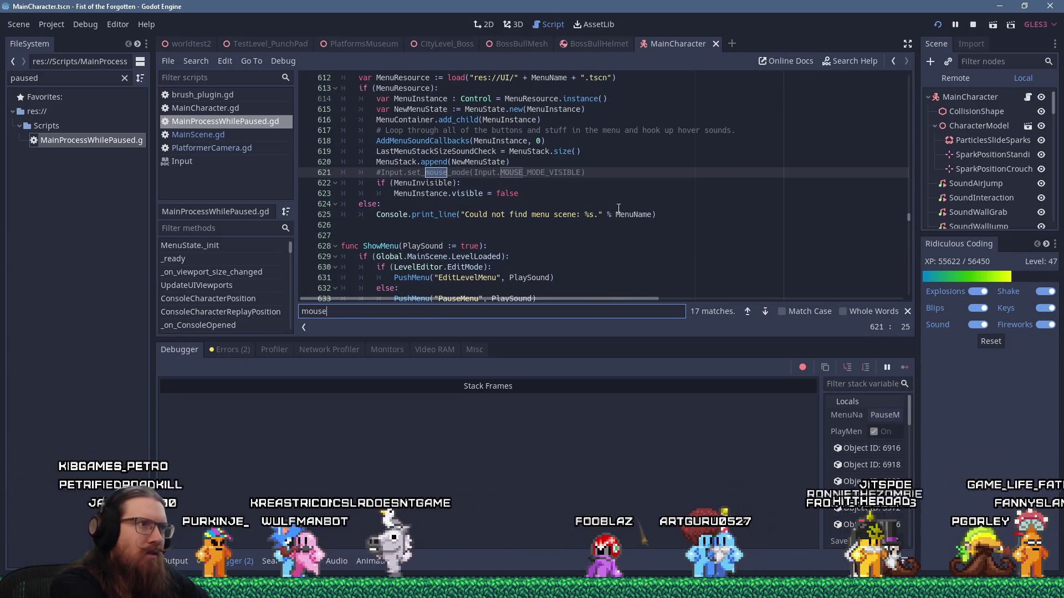
pyautogui.write('isible')
pyautogui.press('Return')
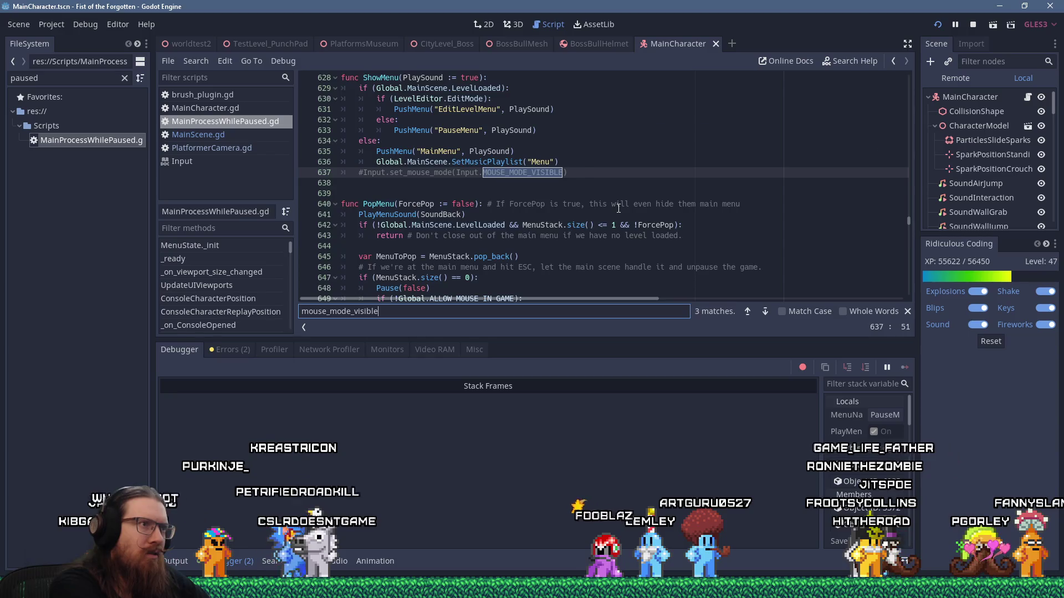
pyautogui.press('Return')
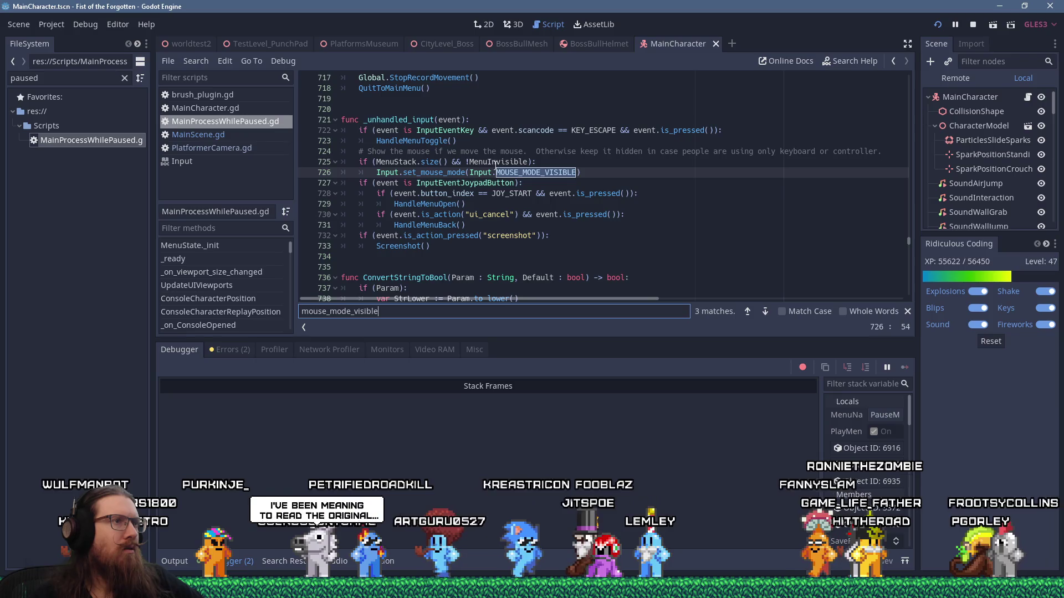
# Step: Wrap the show-mouse line in 'if (event is InputEventMouseMotion):' and relaunch the game
pyautogui.click(549, 162)
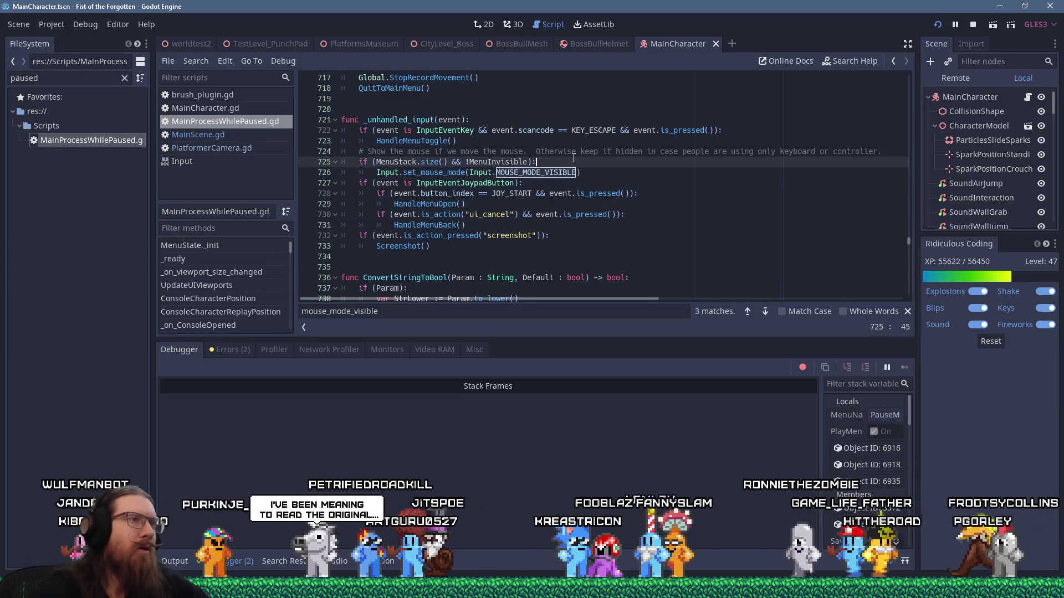
pyautogui.press('Return')
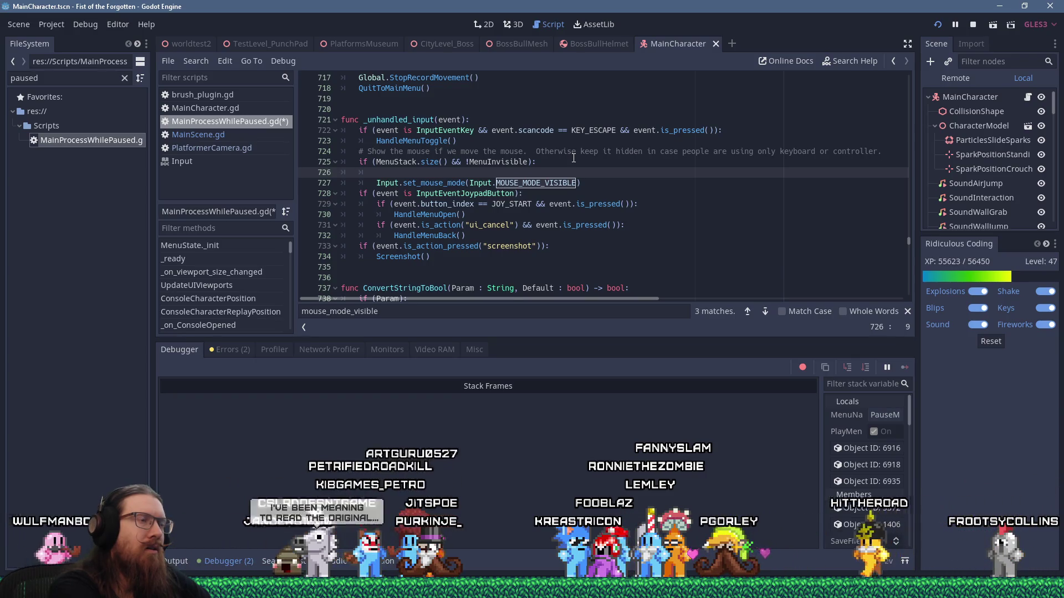
pyautogui.write('if (')
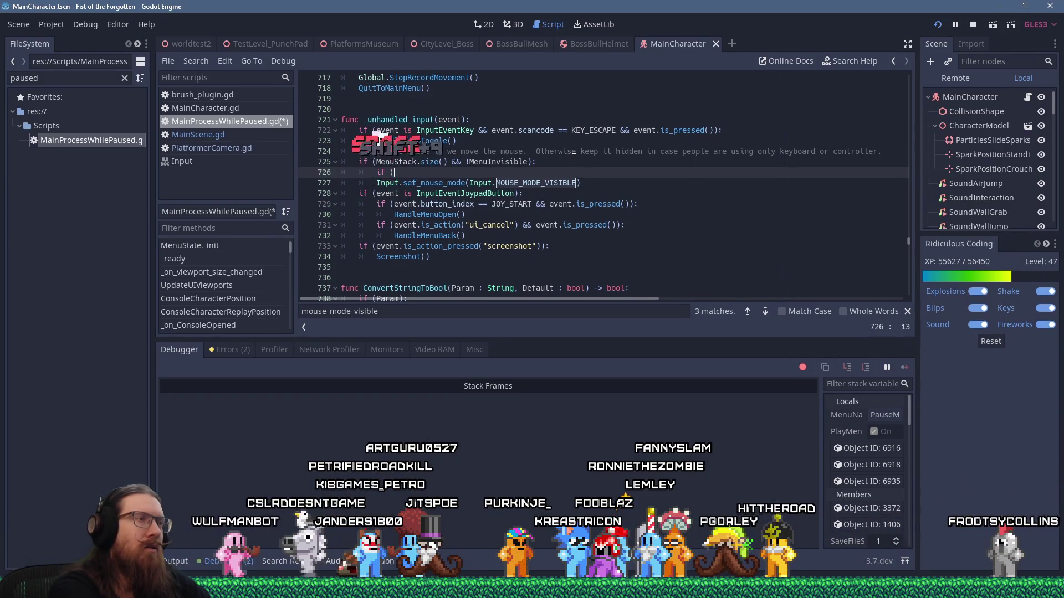
pyautogui.write('event is MouseMo')
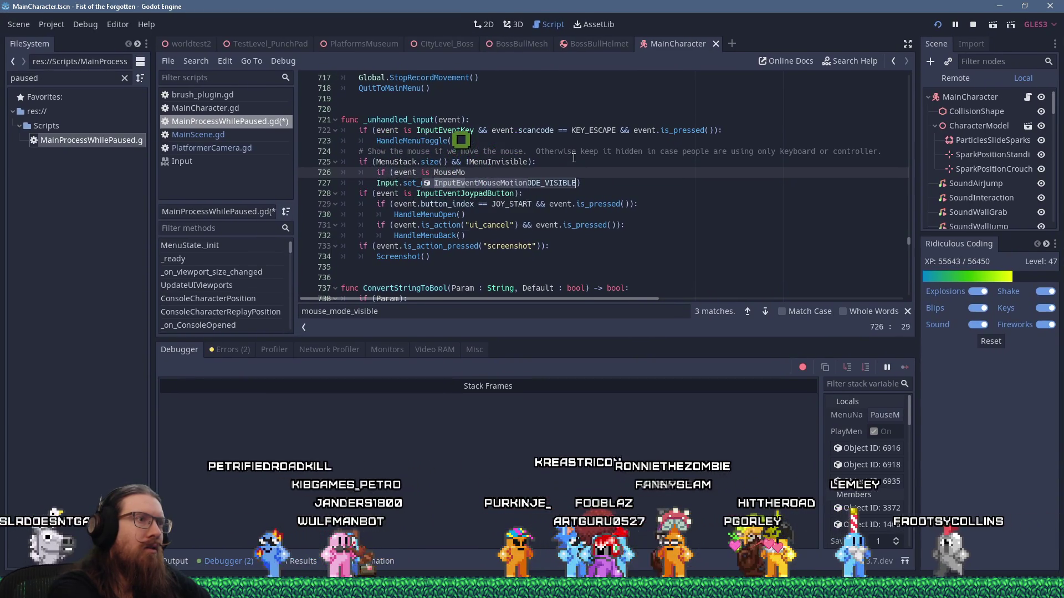
pyautogui.press('Return')
pyautogui.write('):')
pyautogui.press('Down')
pyautogui.press('Home')
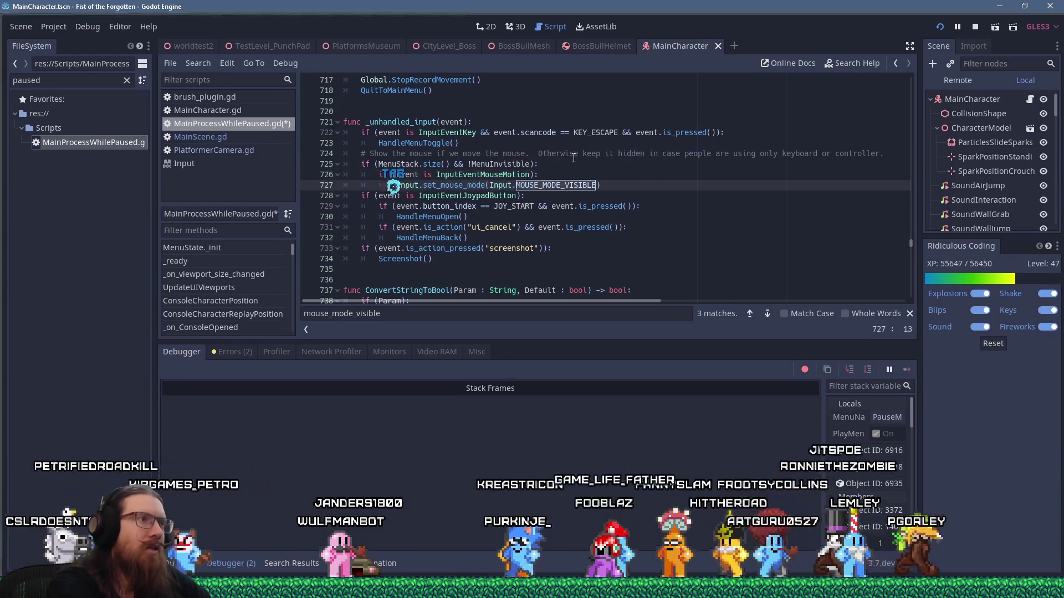
pyautogui.press('Tab')
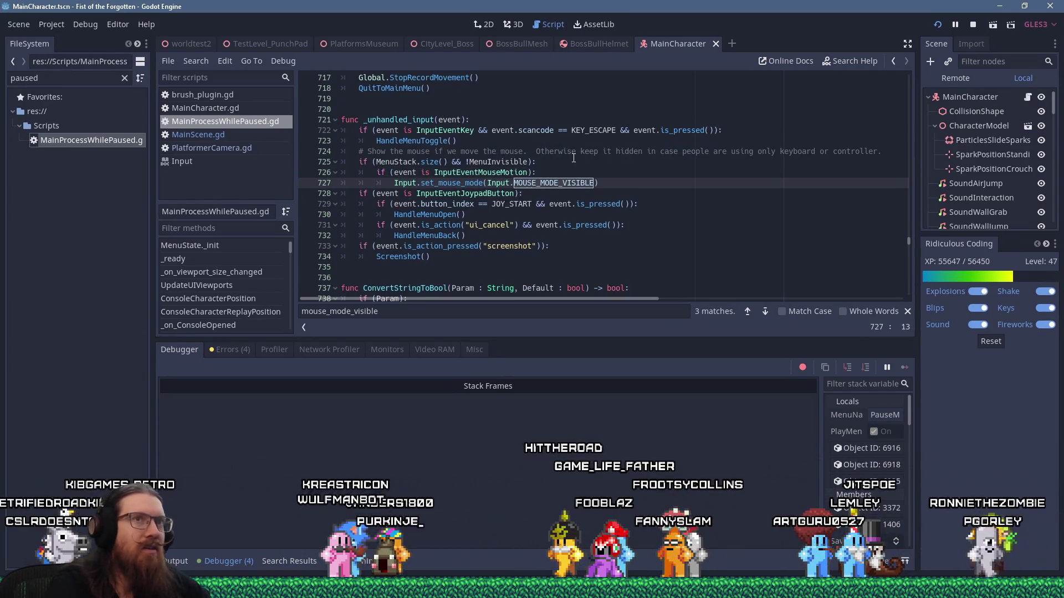
pyautogui.click(942, 22)
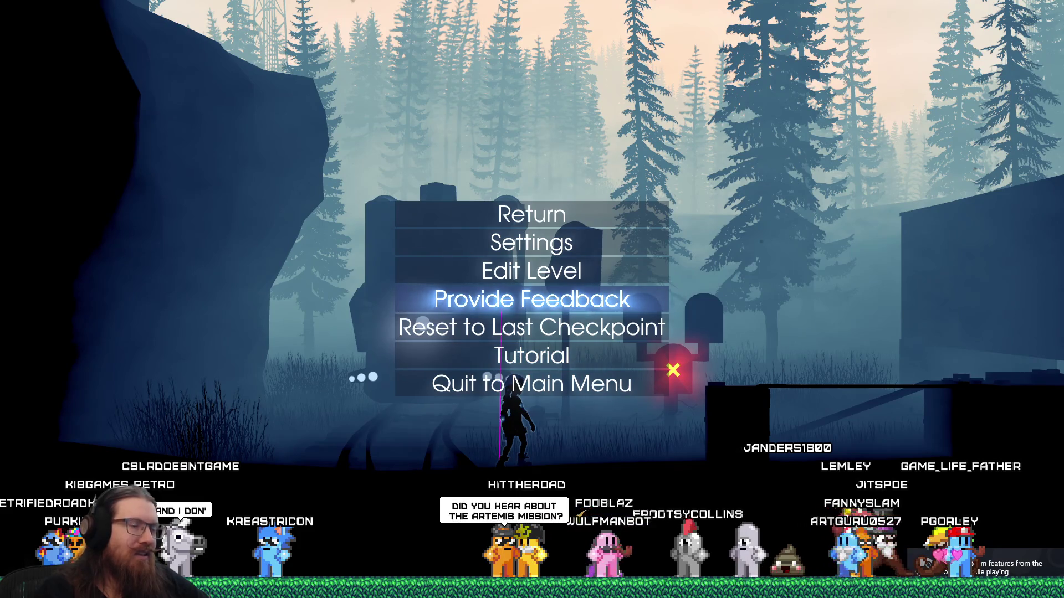
pyautogui.press('Return')
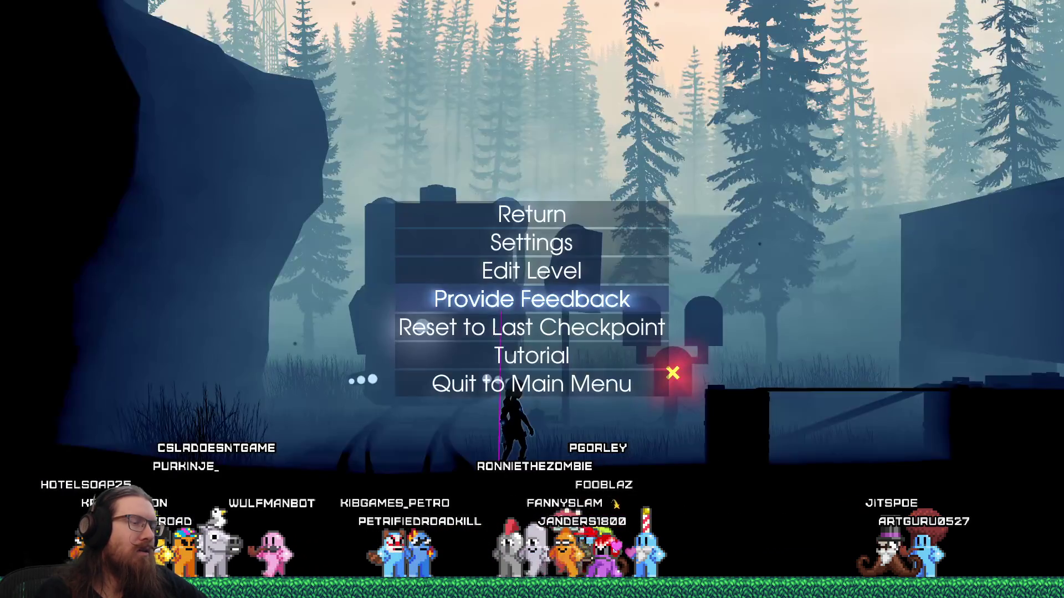
pyautogui.press('Escape')
pyautogui.press('Escape')
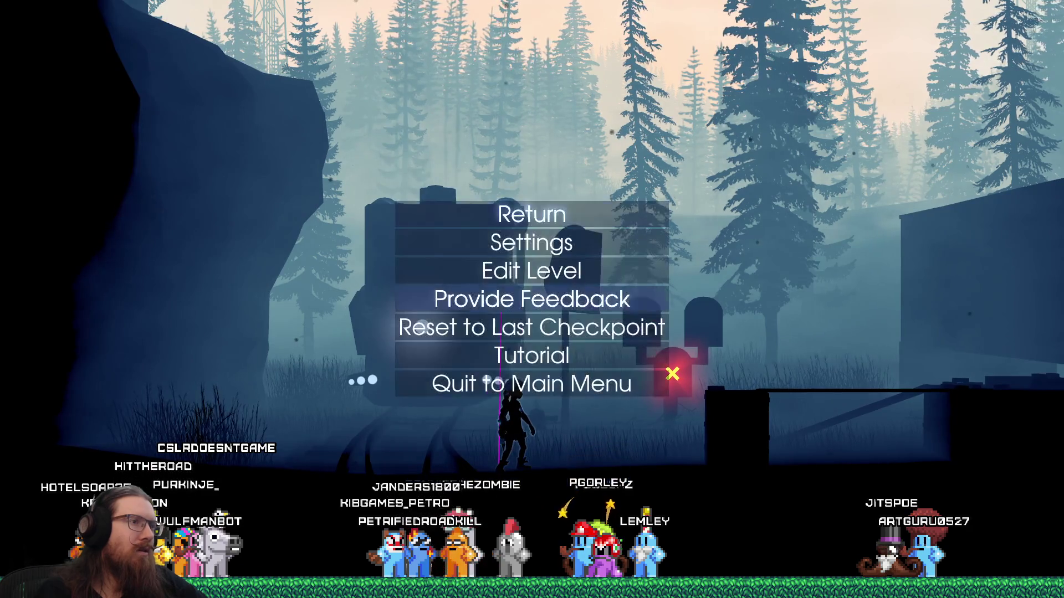
pyautogui.press('Escape')
pyautogui.press('`')
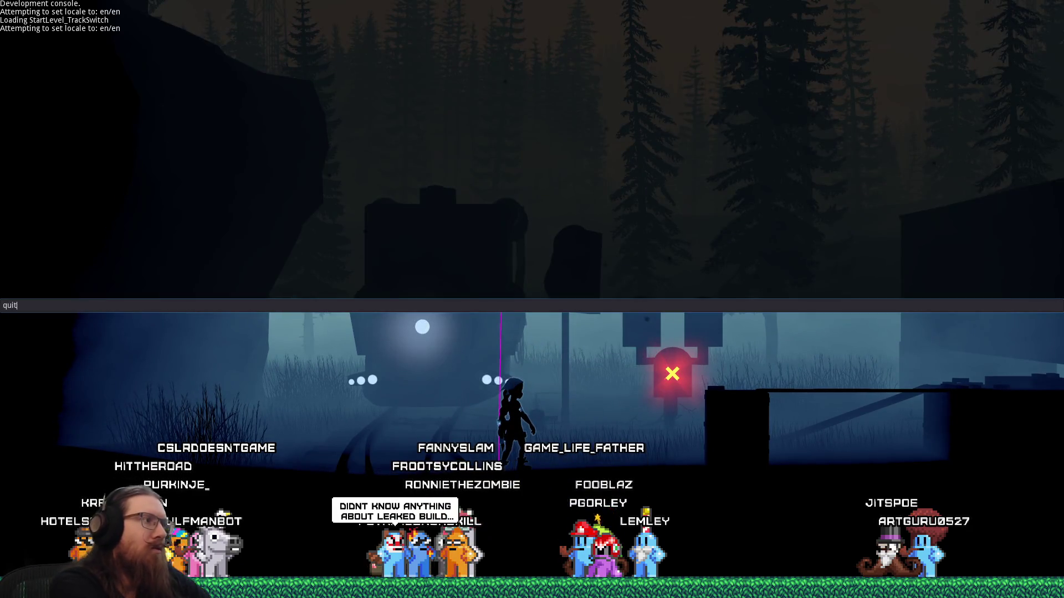
pyautogui.write('t')
pyautogui.press('Return')
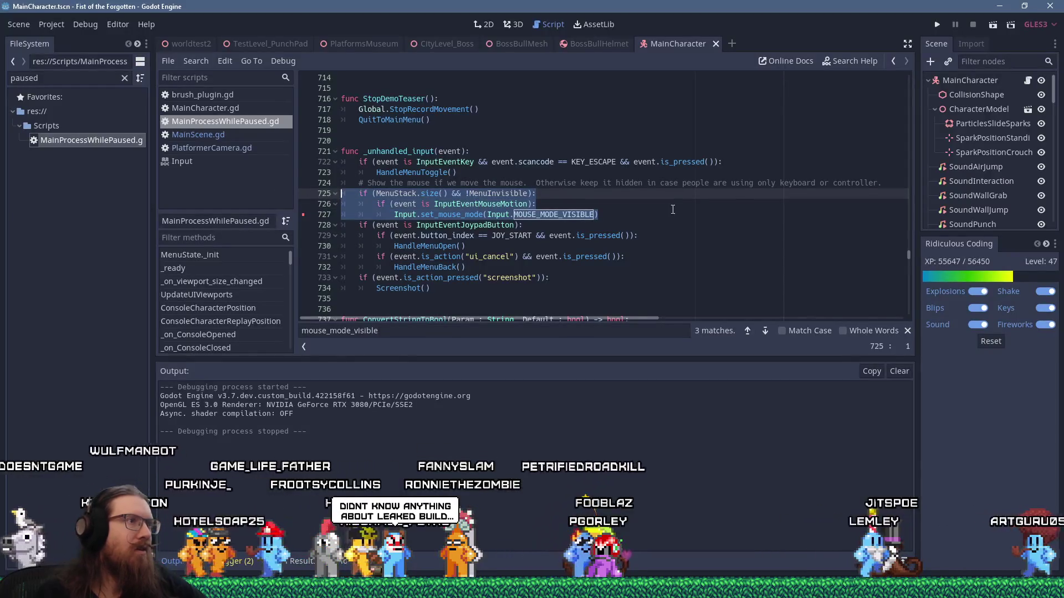
# Step: Cut the show-mouse-on-motion block out of _unhandled_input and add blank lines below that function
pyautogui.hotkey('shift', 'Delete')
pyautogui.press('Delete')
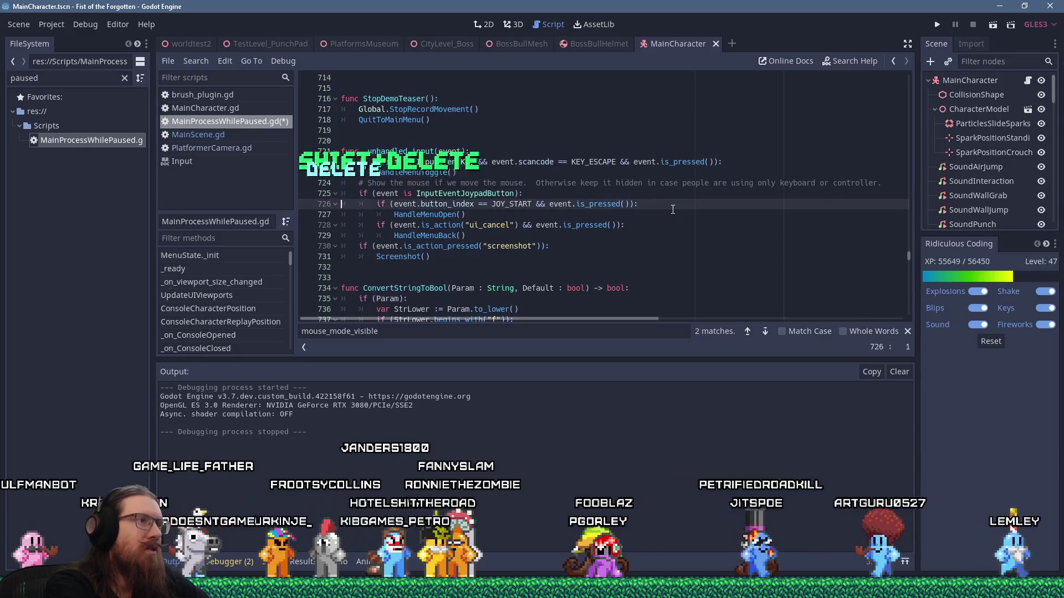
pyautogui.press('Return')
pyautogui.write('\\')
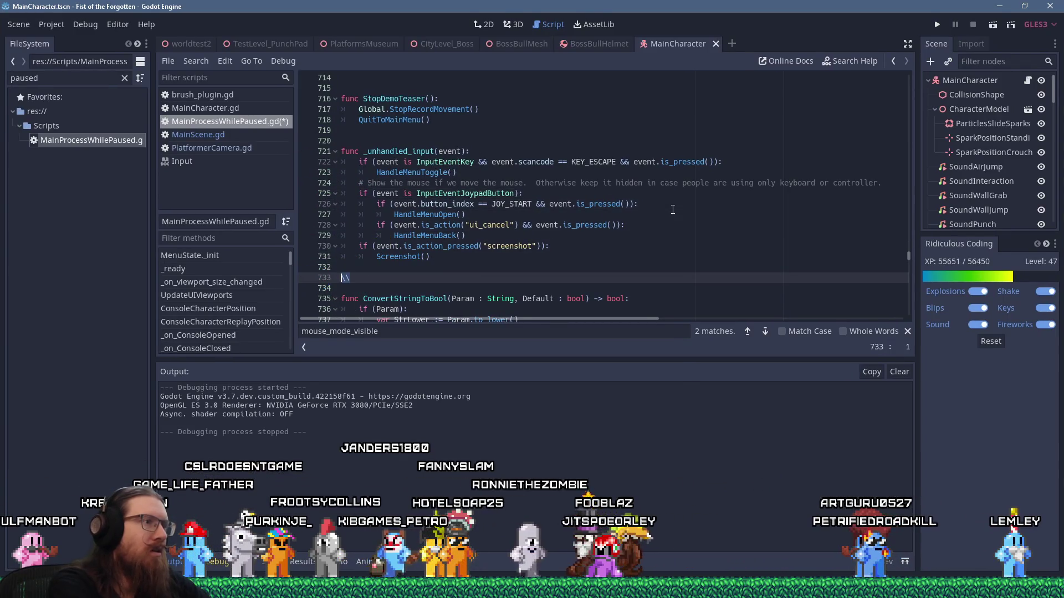
pyautogui.press('Return')
# Step: Paste the block into a new func _input(event) with corrected indentation, save the script, and run the game
pyautogui.write('func _inpu')
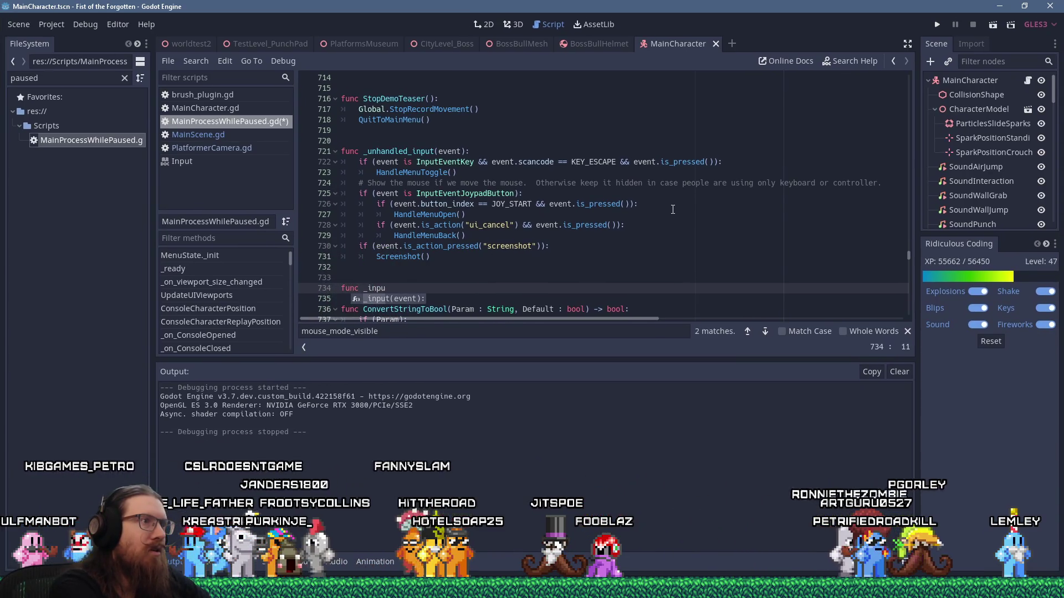
pyautogui.press('Return')
pyautogui.press('Return')
pyautogui.hotkey('ctrl', 'v')
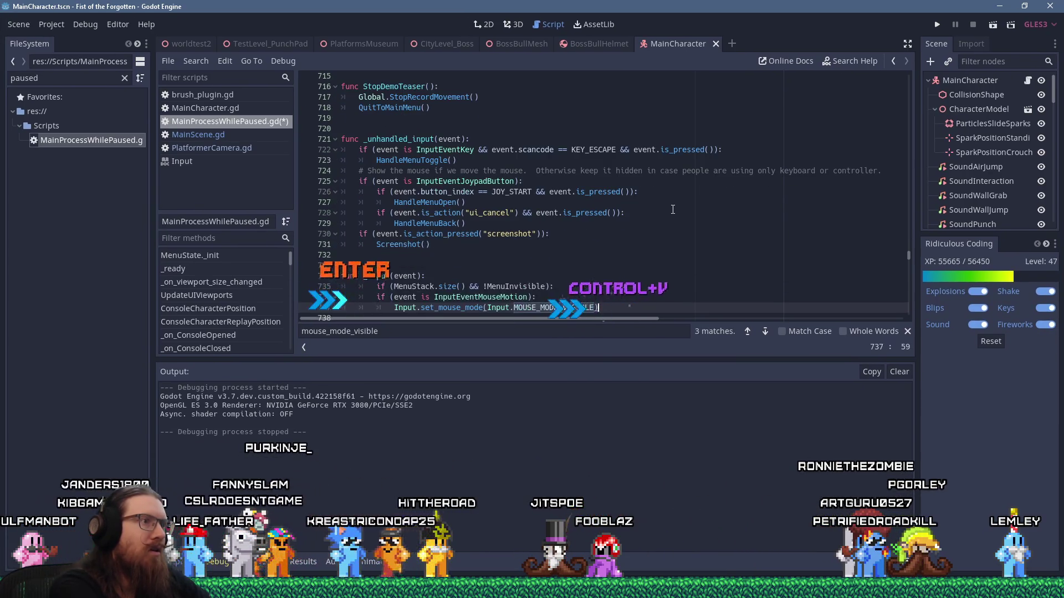
pyautogui.press('Up')
pyautogui.press('Up')
pyautogui.press('BackSpace')
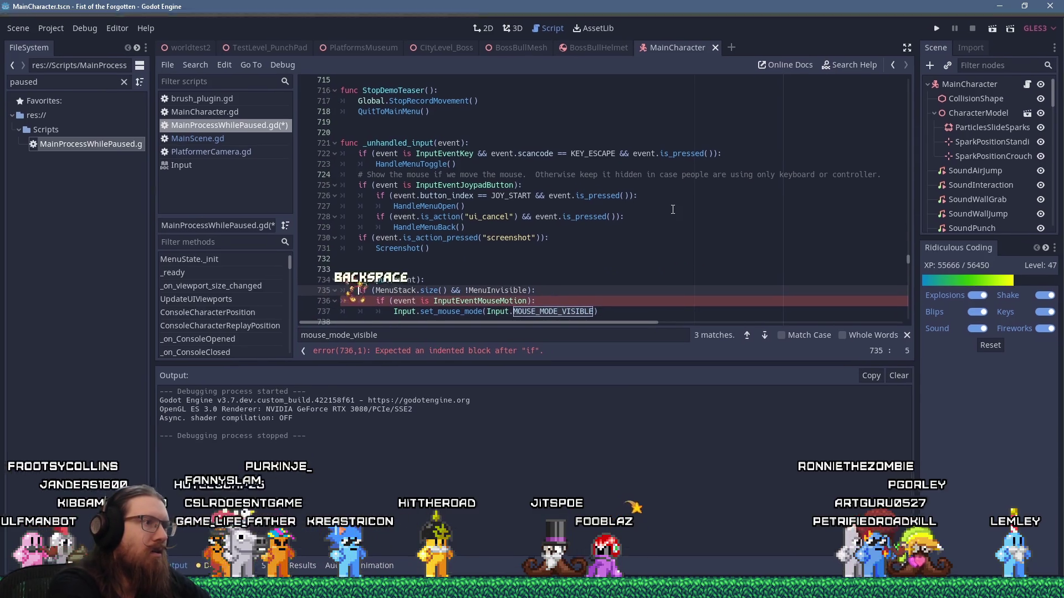
pyautogui.hotkey('ctrl', 's')
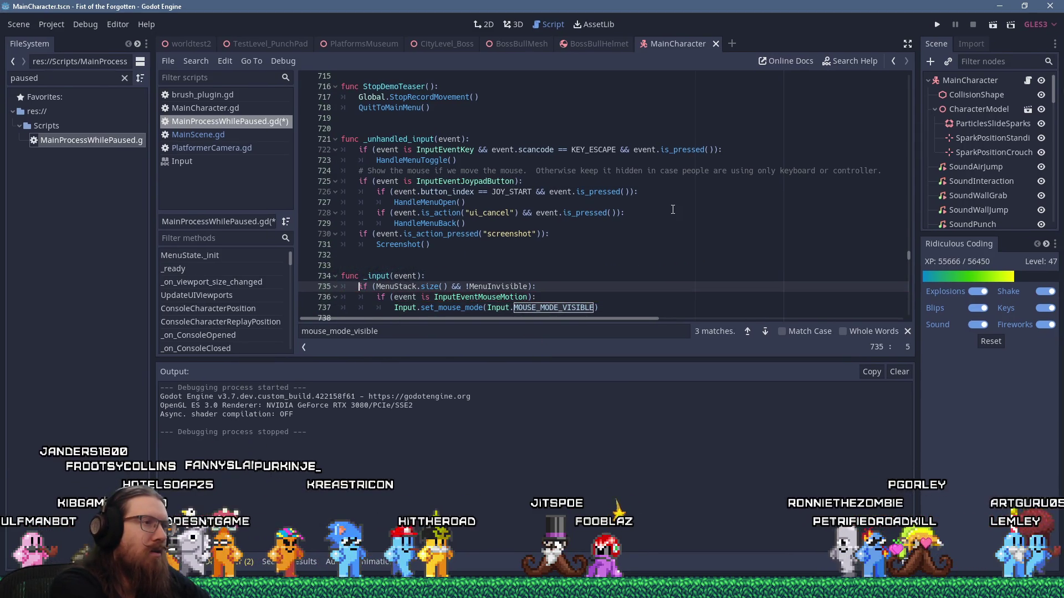
pyautogui.click(940, 19)
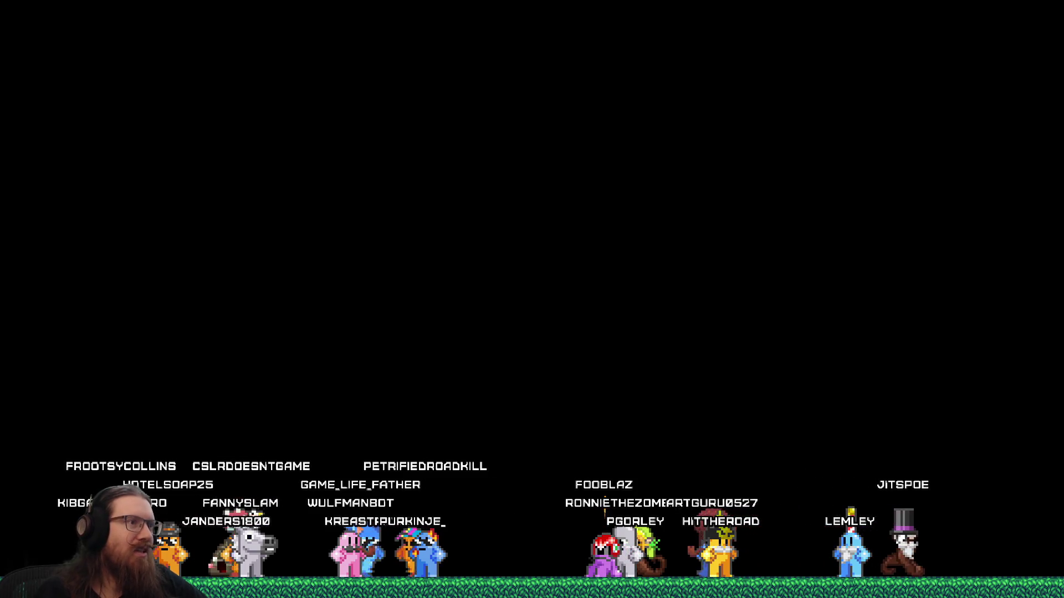
# Step: Switch between game and editor until the line-736 breakpoint in _input halts it, then inspect lines 734 and 736
pyautogui.hotkey('alt', 'Tab')
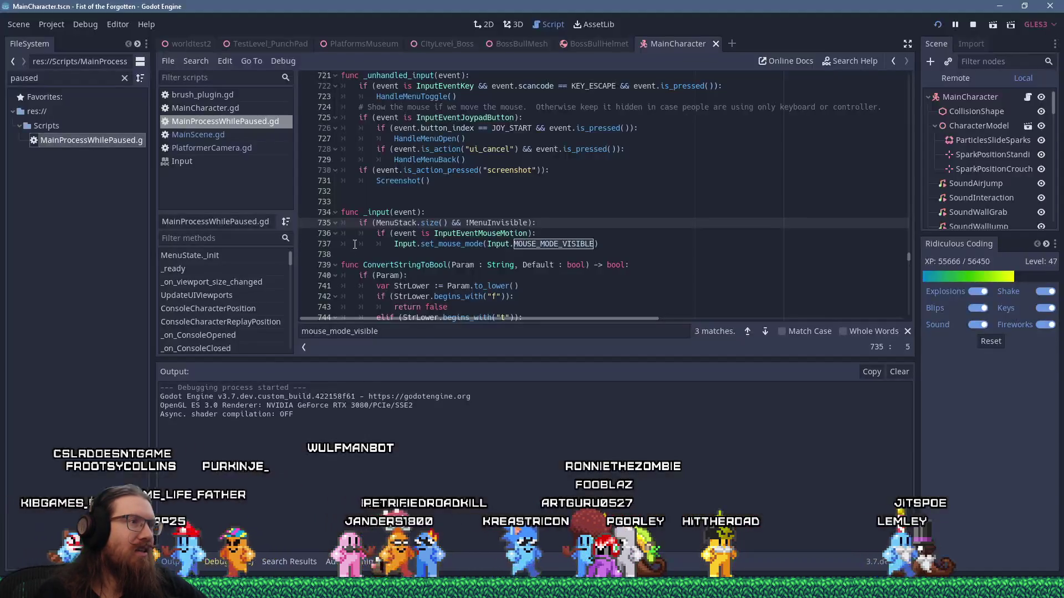
pyautogui.hotkey('alt', 'Tab')
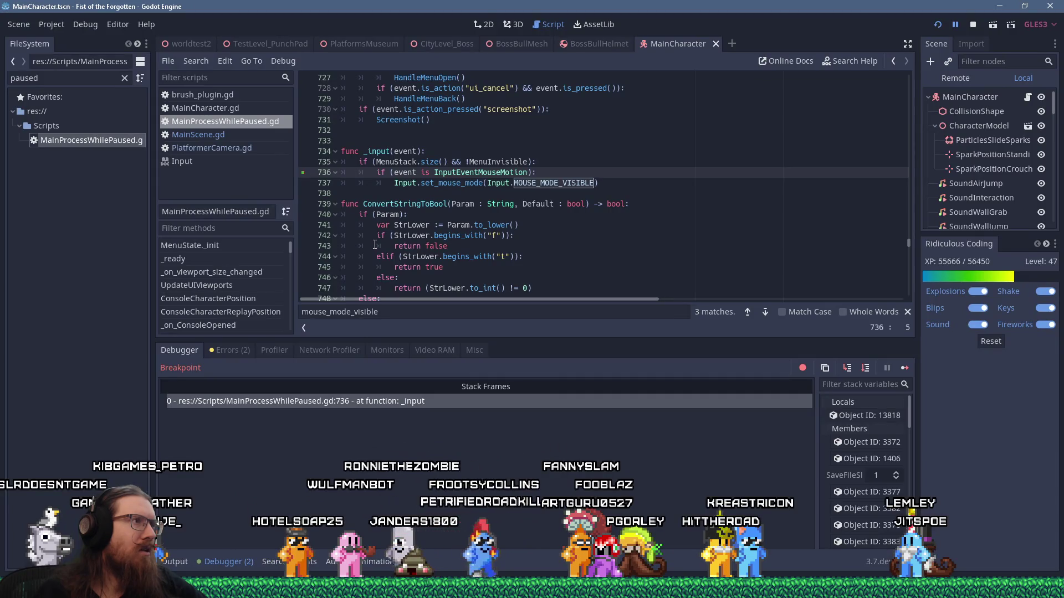
pyautogui.click(400, 151)
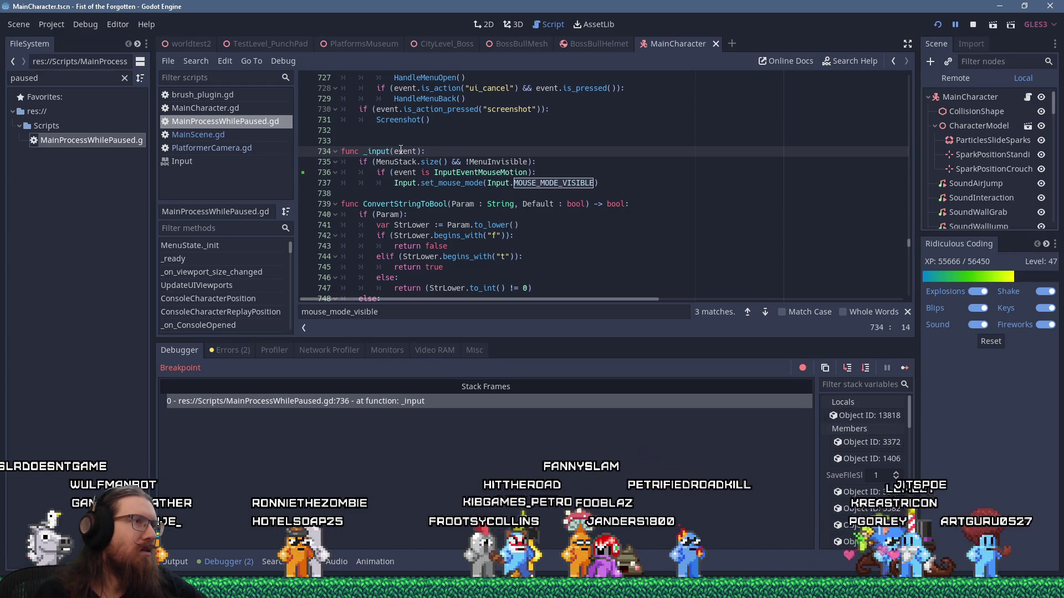
pyautogui.click(475, 173)
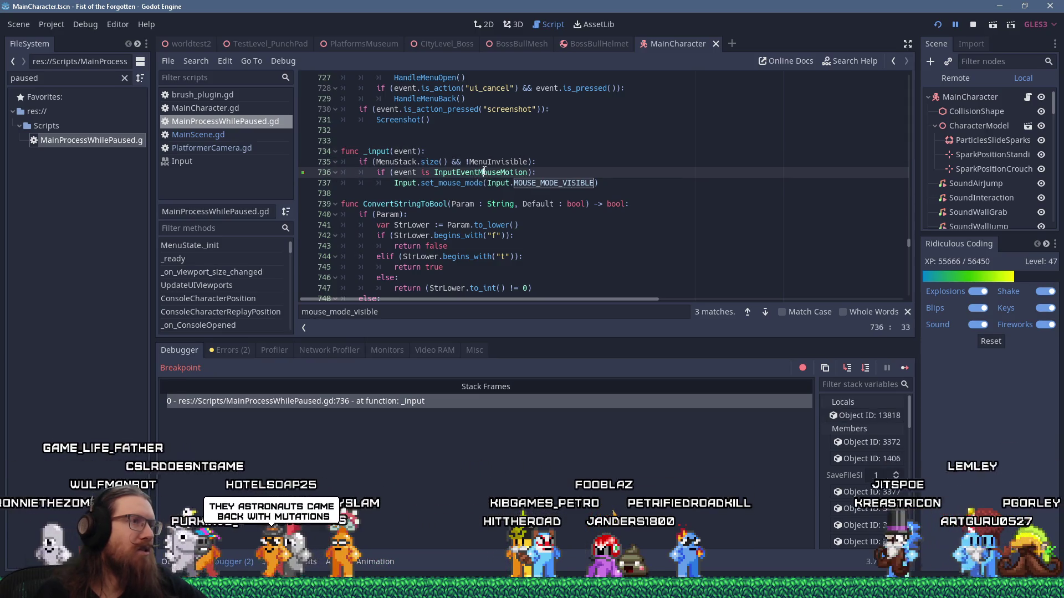
pyautogui.click(860, 58)
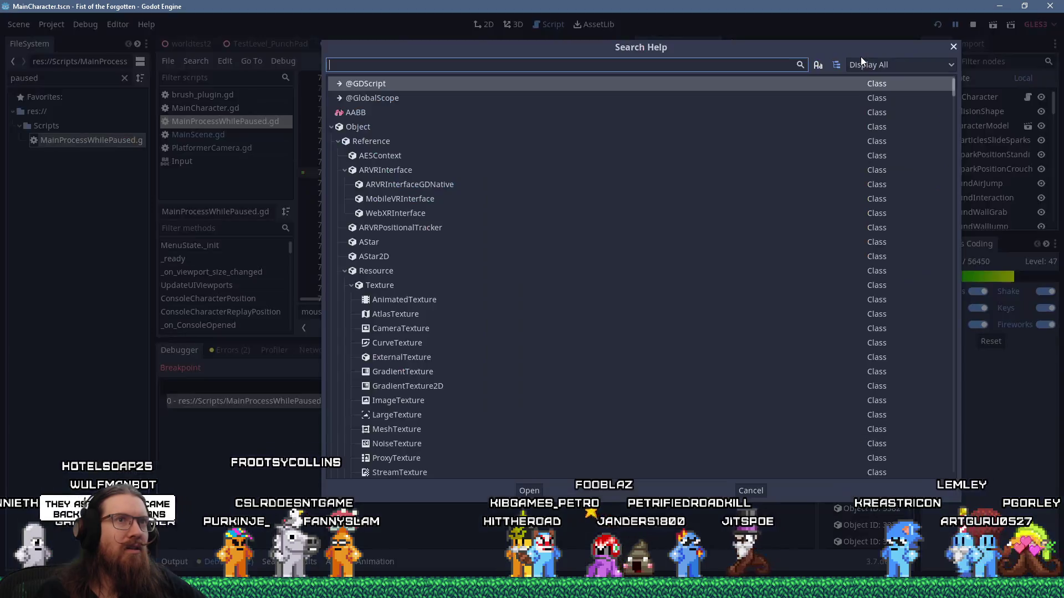
# Step: Filter the Search Help class list on 'Inputeventmouse' to show its mouse button and motion subclasses
pyautogui.write('Inputeventmouse')
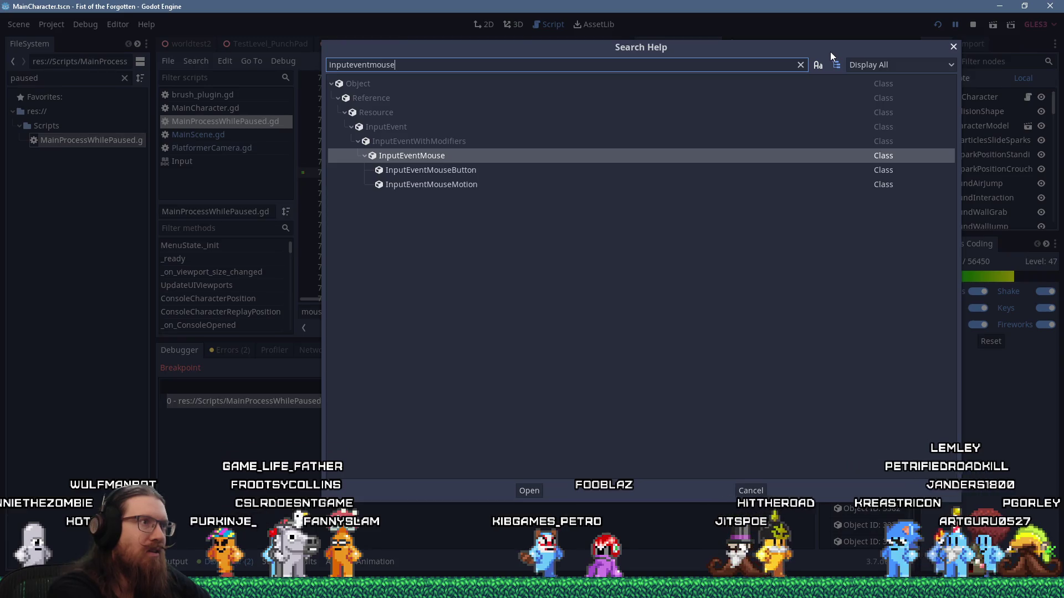